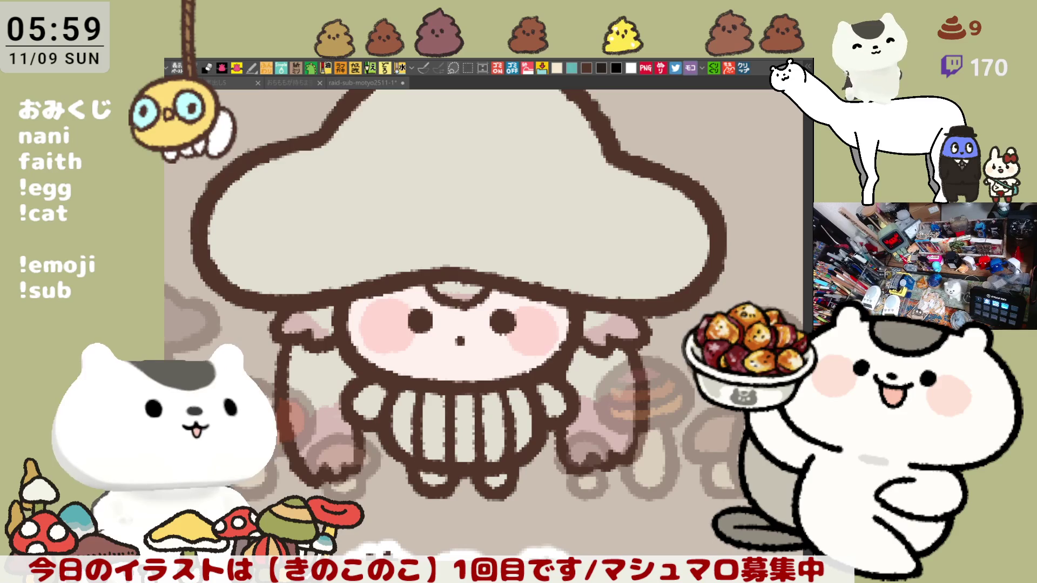
# Step: Fill the mushroom girl's body stripes with the cream swatch
pyautogui.click(366, 82)
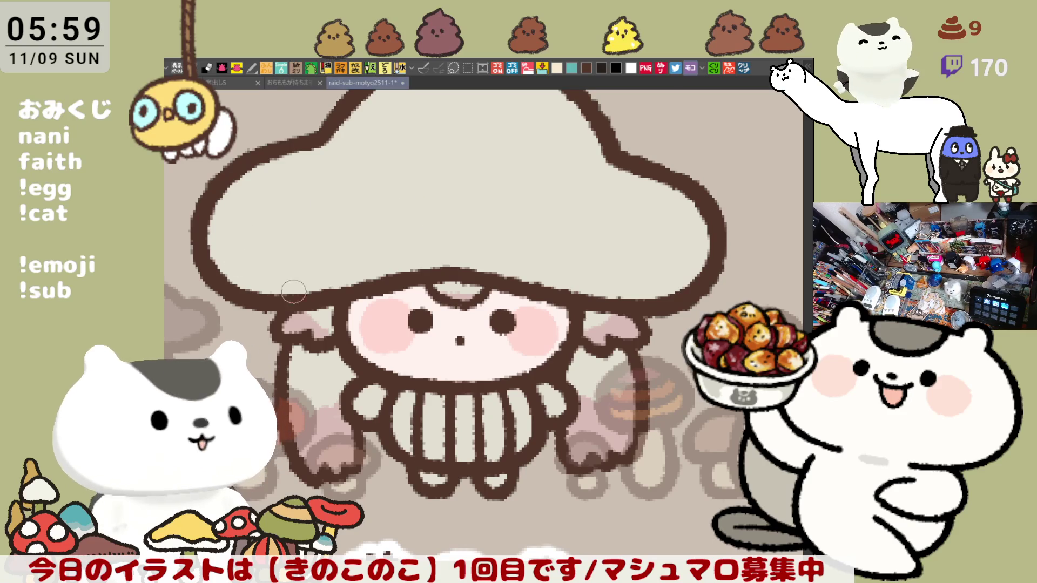
pyautogui.click(557, 69)
pyautogui.moveTo(406, 398)
pyautogui.mouseDown()
pyautogui.moveTo(405, 450)
pyautogui.moveTo(434, 459)
pyautogui.mouseUp()
pyautogui.moveTo(470, 397)
pyautogui.mouseDown()
pyautogui.moveTo(470, 460)
pyautogui.moveTo(495, 459)
pyautogui.mouseUp()
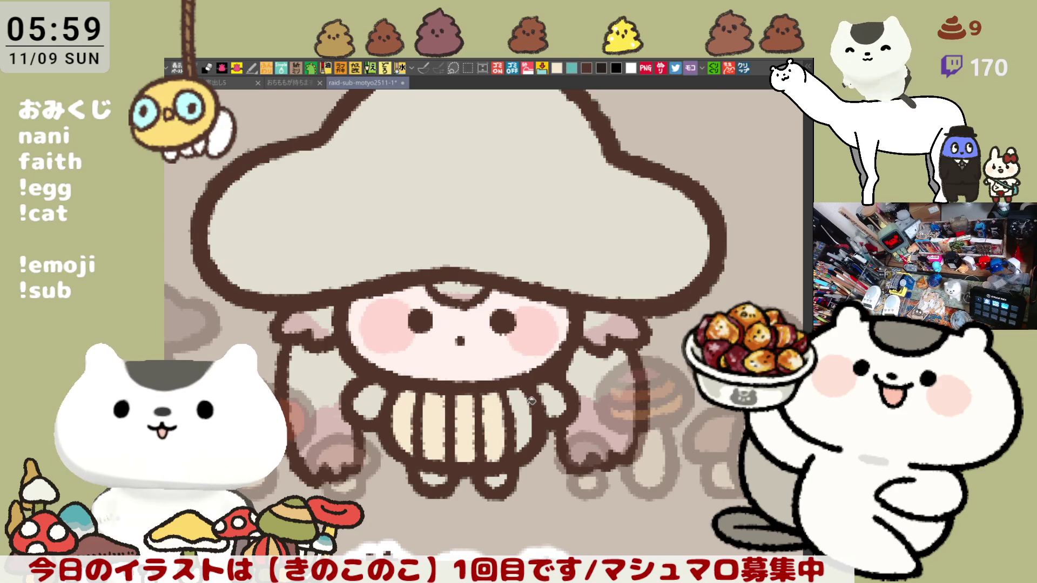
pyautogui.moveTo(528, 392); pyautogui.dragTo(525, 449)
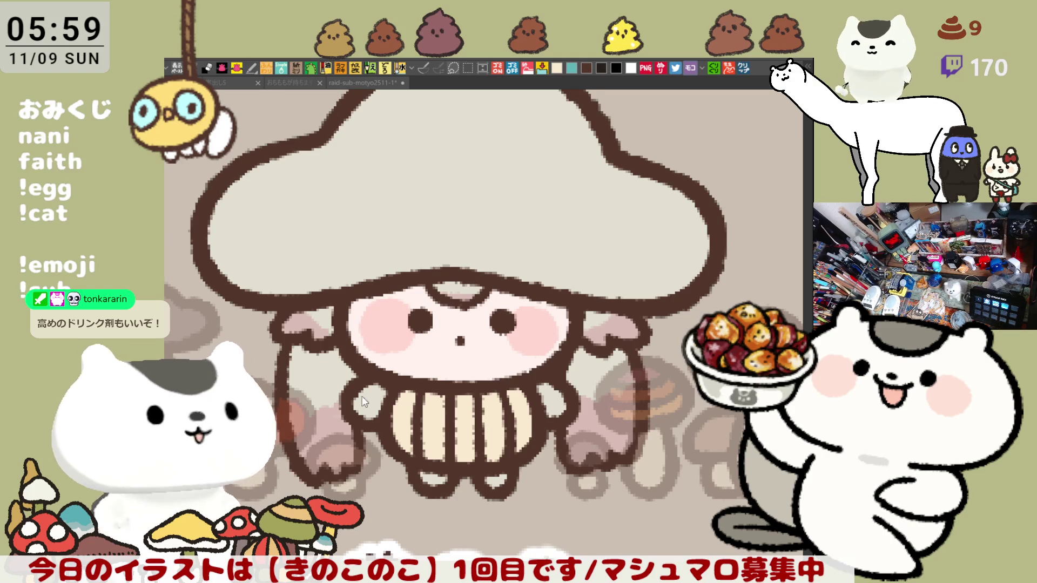
# Step: Paint small red sleeve patches on the girl's left and right sides
pyautogui.moveTo(363, 392); pyautogui.dragTo(371, 413)
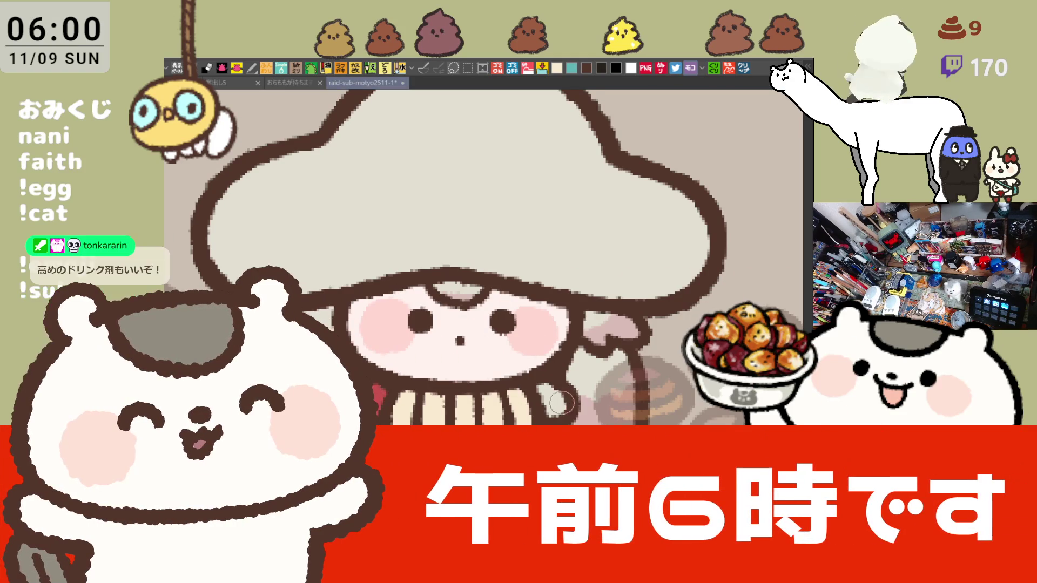
pyautogui.moveTo(545, 387); pyautogui.dragTo(560, 412)
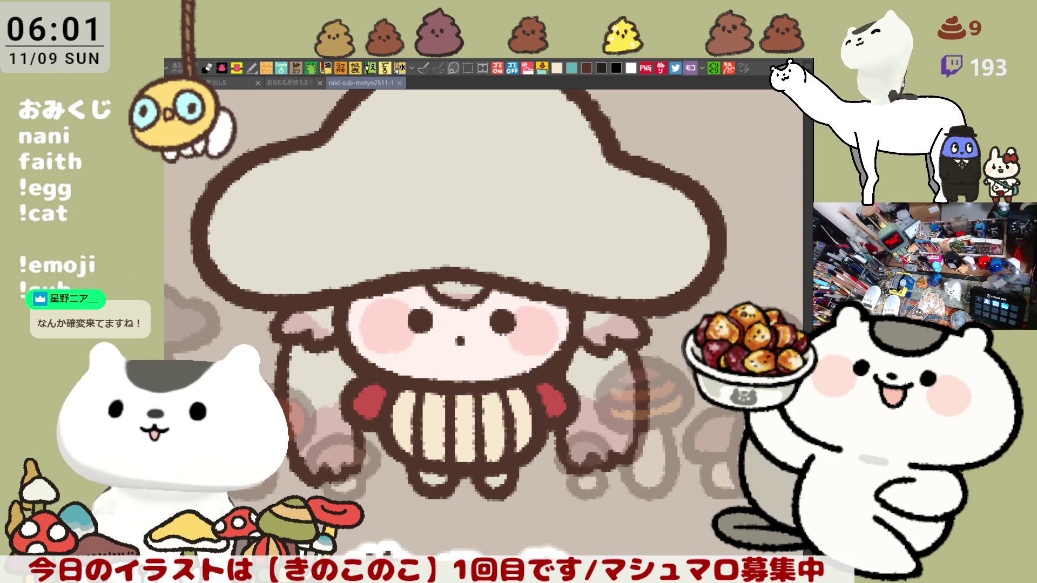
pyautogui.scroll(-4, 597, 213)
pyautogui.scroll(-2, 597, 213)
pyautogui.scroll(-1, 597, 213)
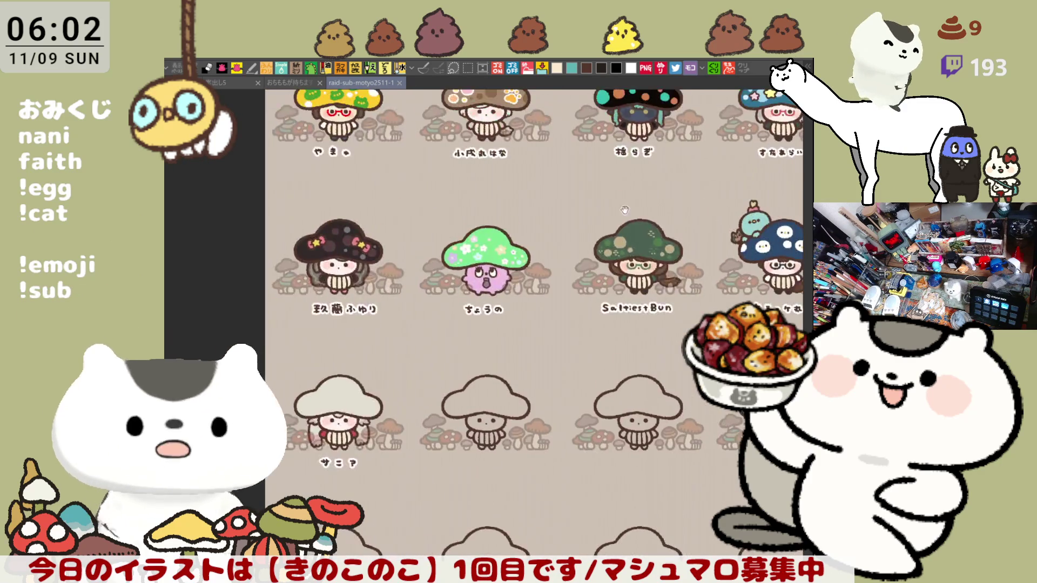
pyautogui.scroll(3, 597, 212)
pyautogui.hscroll(3, 625, 274)
pyautogui.scroll(1, 625, 274)
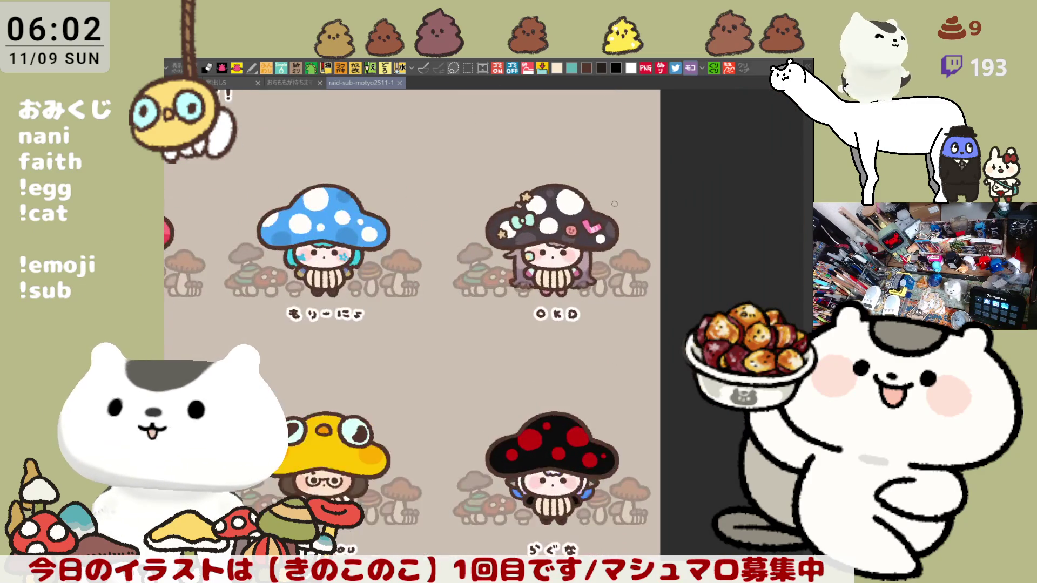
pyautogui.scroll(1, 627, 275)
pyautogui.scroll(-2, 420, 331)
pyautogui.scroll(-1, 420, 332)
pyautogui.scroll(-3, 420, 332)
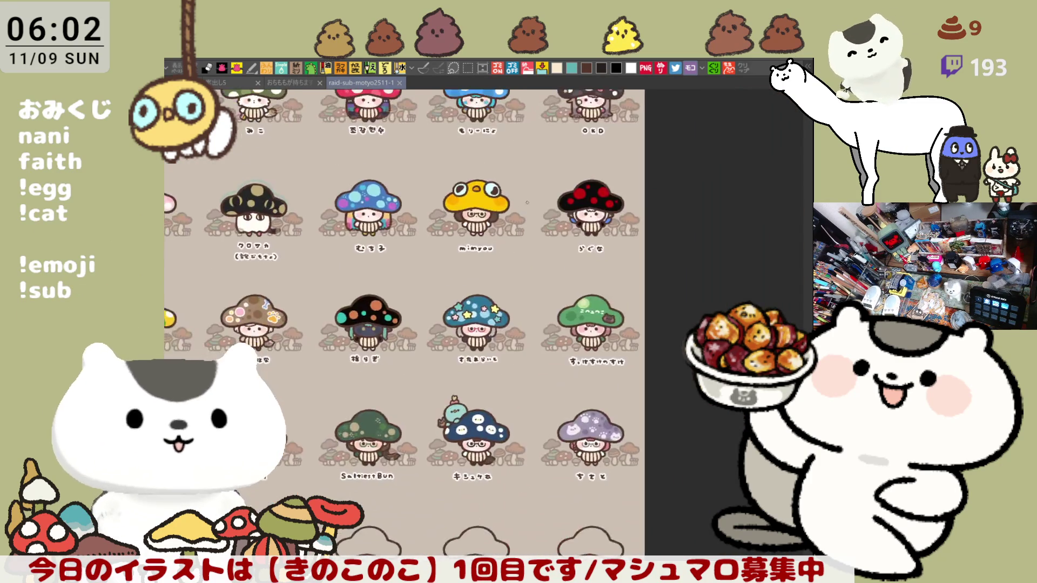
pyautogui.scroll(-3, 421, 331)
pyautogui.scroll(-2, 420, 331)
pyautogui.hscroll(-2, 362, 317)
pyautogui.scroll(2, 362, 318)
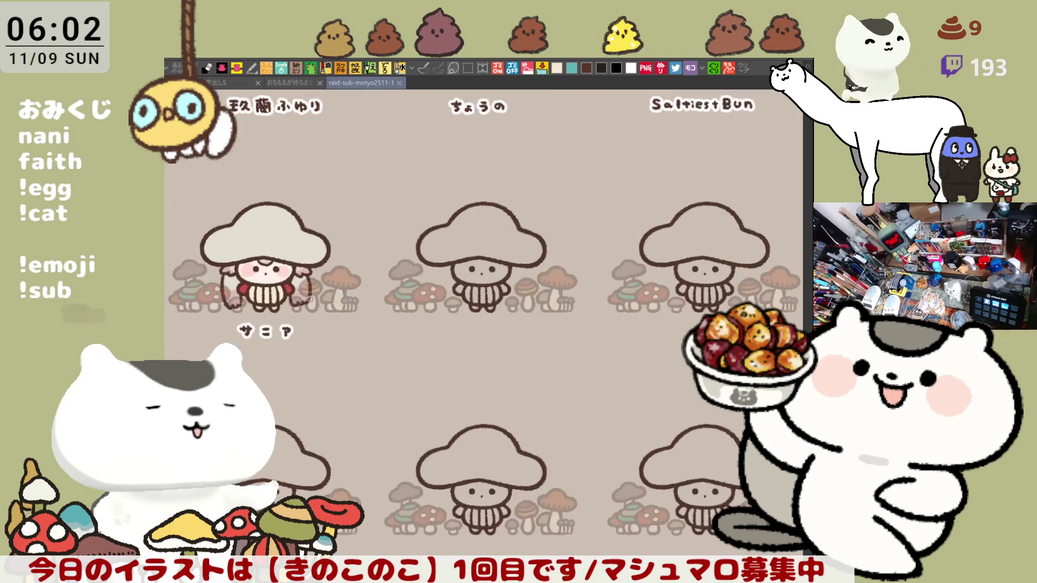
pyautogui.scroll(1, 362, 318)
pyautogui.scroll(1, 362, 318)
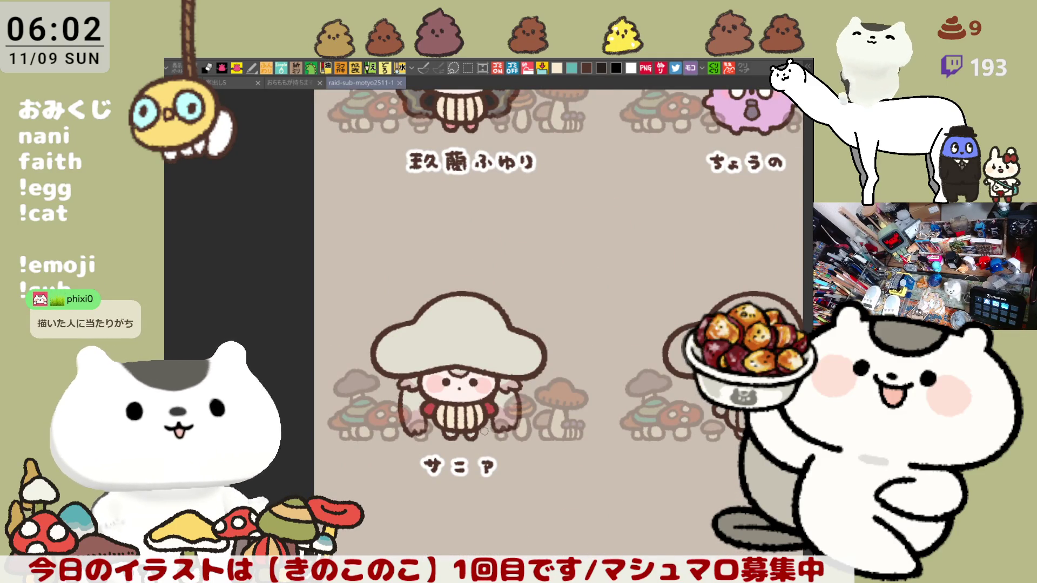
pyautogui.scroll(2, 397, 401)
pyautogui.scroll(1, 422, 409)
pyautogui.scroll(2, 439, 419)
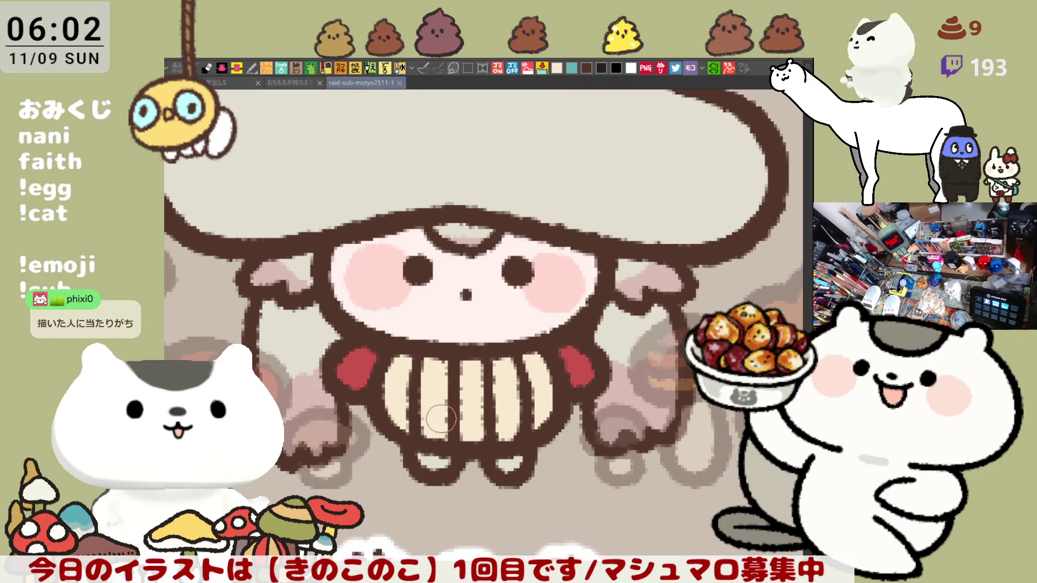
pyautogui.scroll(-1, 440, 419)
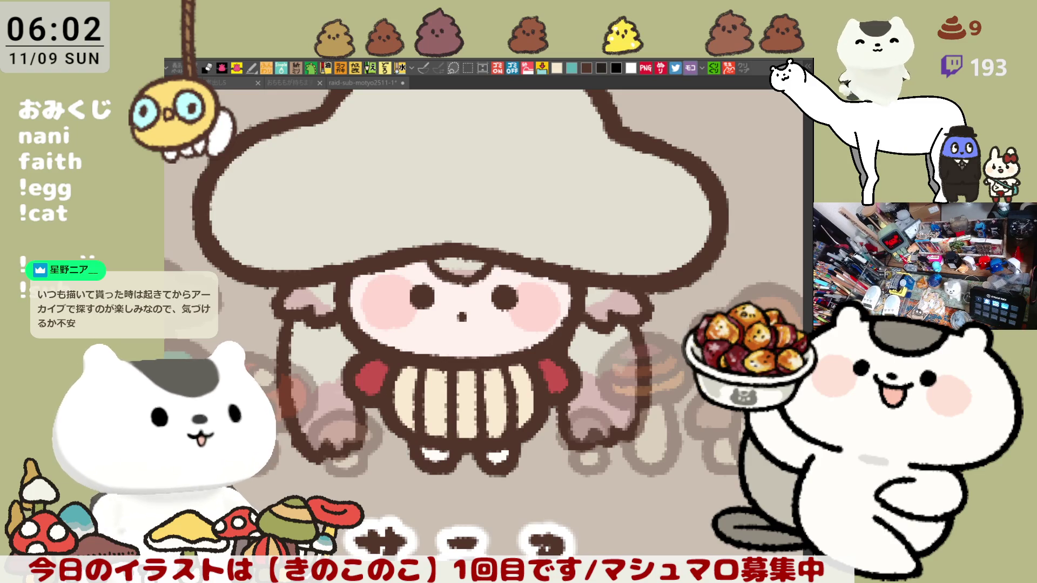
pyautogui.scroll(3, 593, 285)
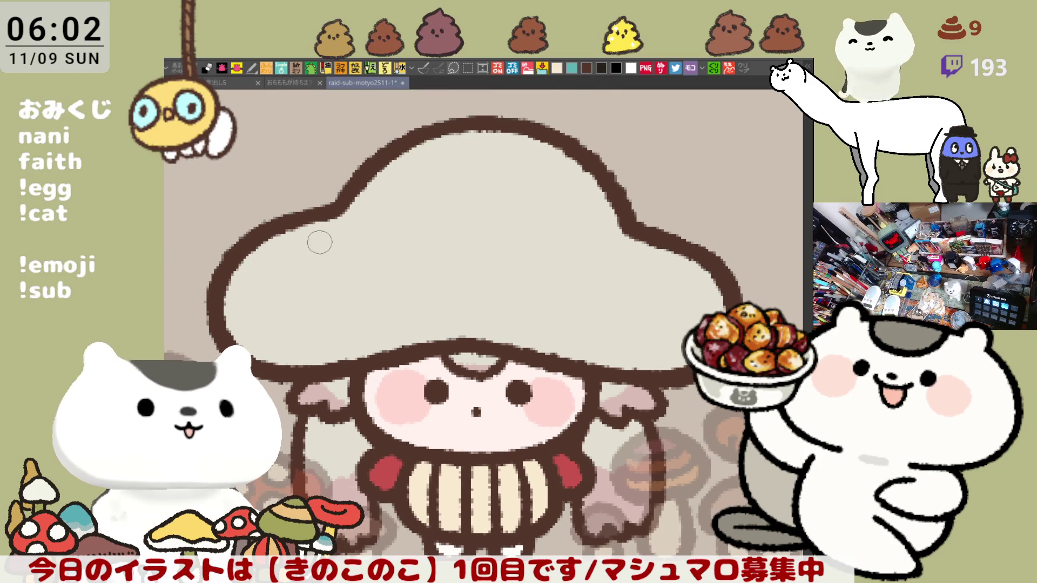
# Step: Undo the stray dark stroke so the cap outline is clean again
pyautogui.hotkey('ctrl', 'z')
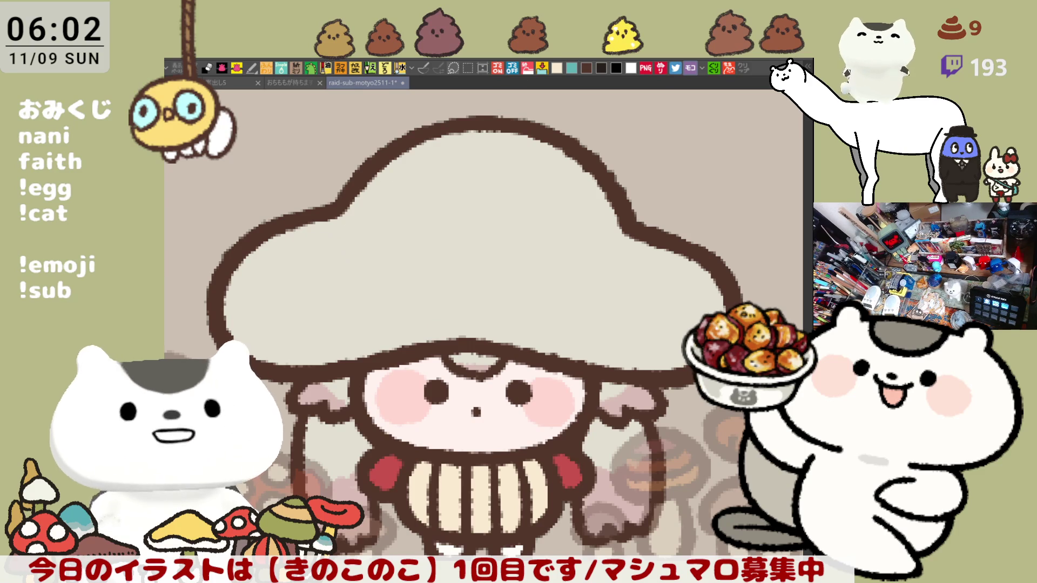
# Step: Sketch and redo the wavy upper-left cap outline until the arc sits right
pyautogui.moveTo(309, 207); pyautogui.dragTo(331, 212)
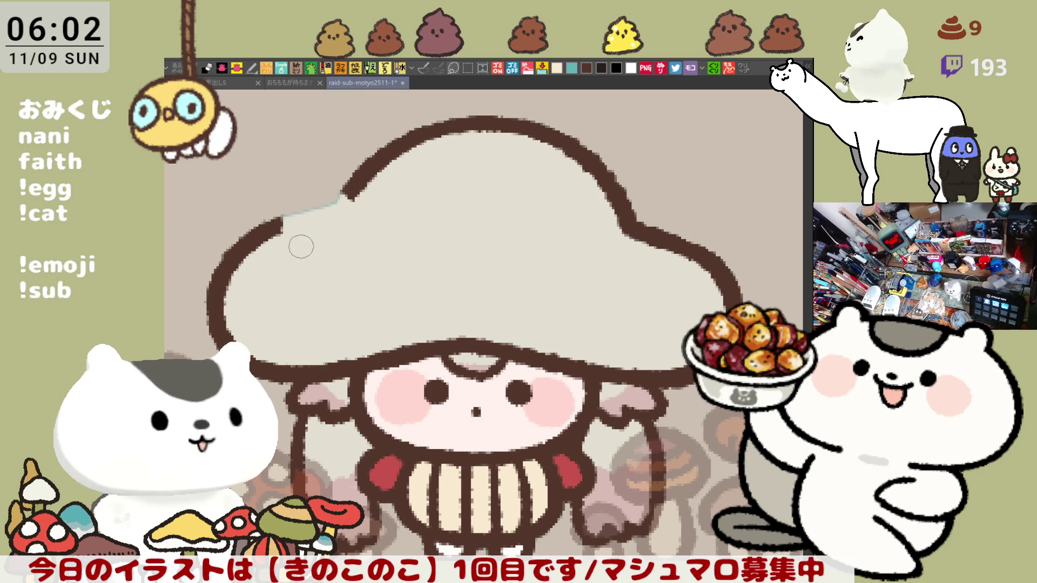
pyautogui.moveTo(290, 246); pyautogui.dragTo(339, 189)
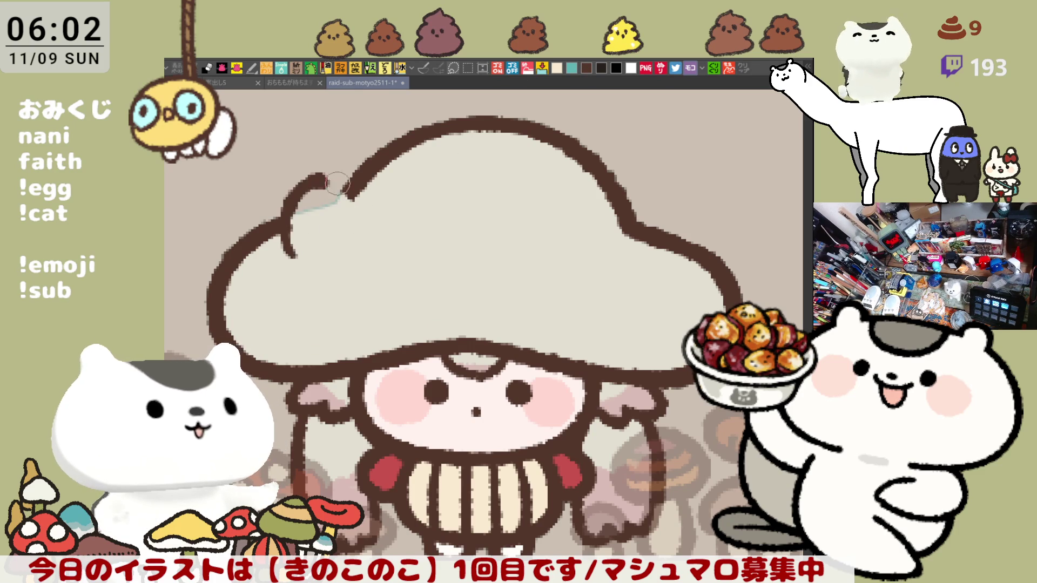
pyautogui.moveTo(286, 221)
pyautogui.mouseDown()
pyautogui.moveTo(300, 253)
pyautogui.moveTo(350, 212)
pyautogui.mouseUp()
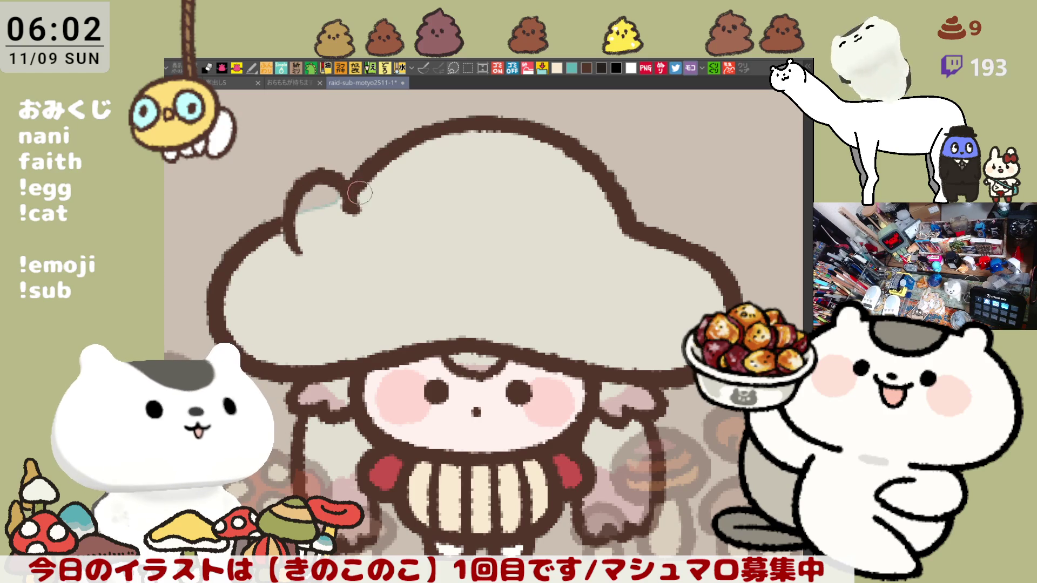
pyautogui.hotkey('ctrl', 'z')
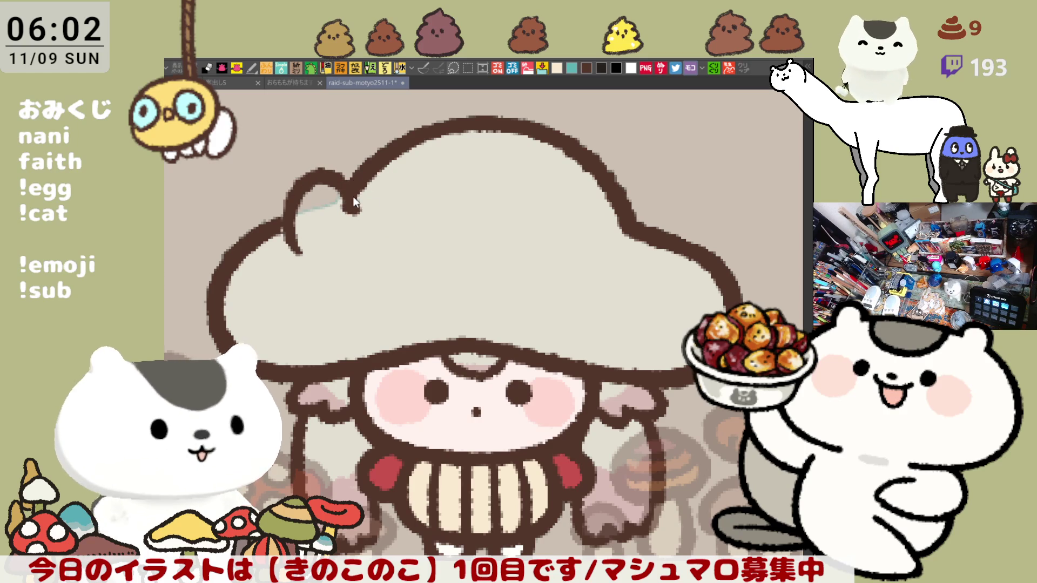
pyautogui.hotkey('ctrl', 'z')
pyautogui.moveTo(285, 235)
pyautogui.mouseDown()
pyautogui.moveTo(288, 196)
pyautogui.moveTo(366, 186)
pyautogui.mouseUp()
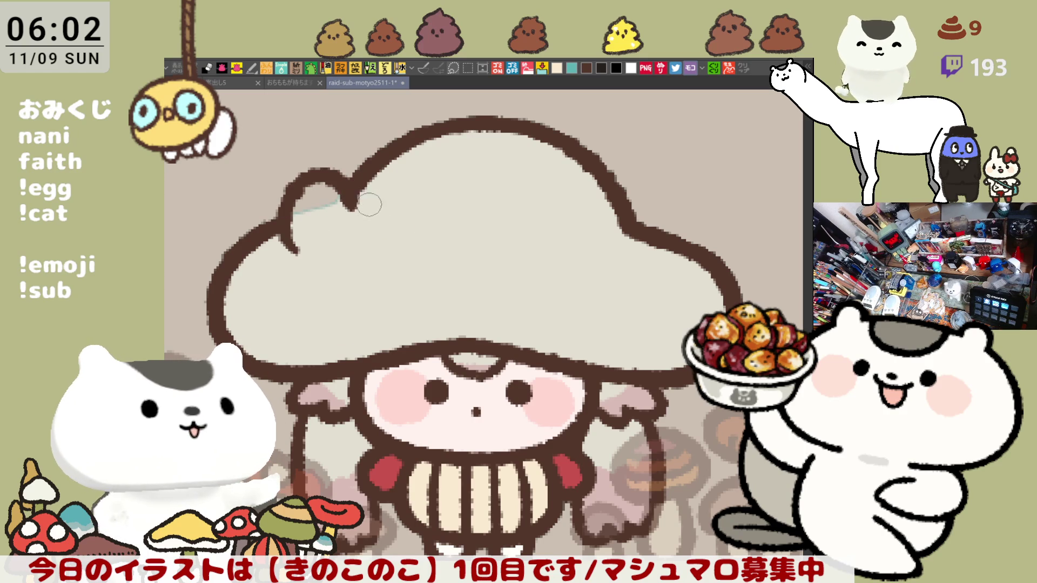
pyautogui.hotkey('ctrl', 'z')
pyautogui.hotkey('ctrl', 'z')
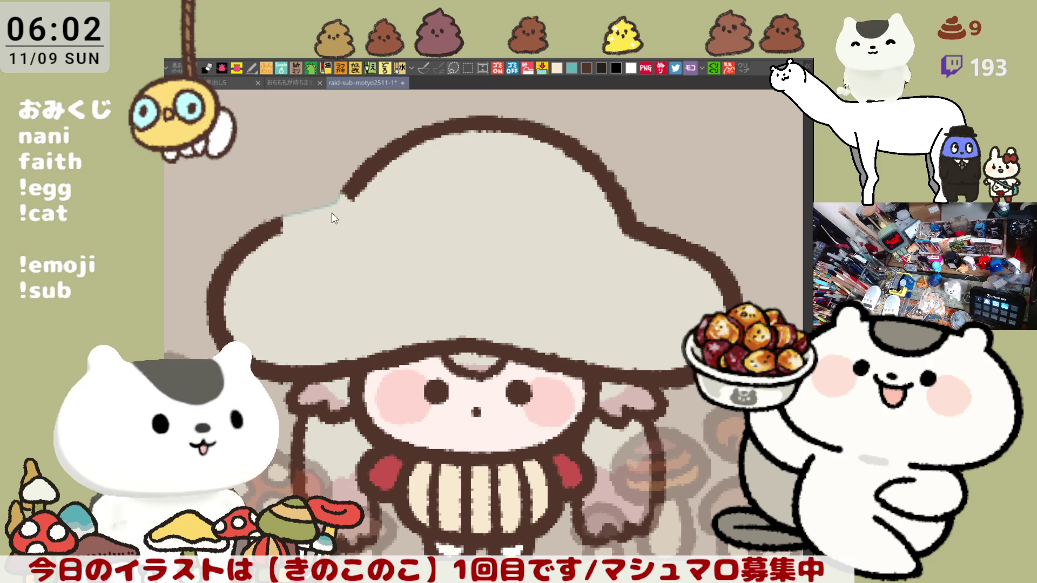
# Step: Draw a curled strand and bump outline on the cap's upper left
pyautogui.moveTo(308, 177); pyautogui.dragTo(340, 251)
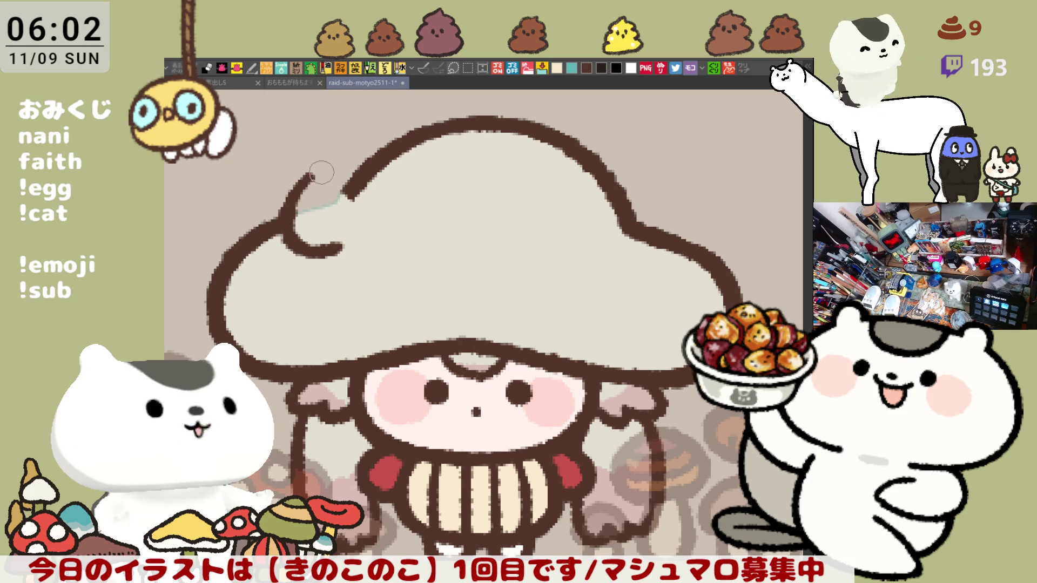
pyautogui.moveTo(315, 173); pyautogui.dragTo(361, 204)
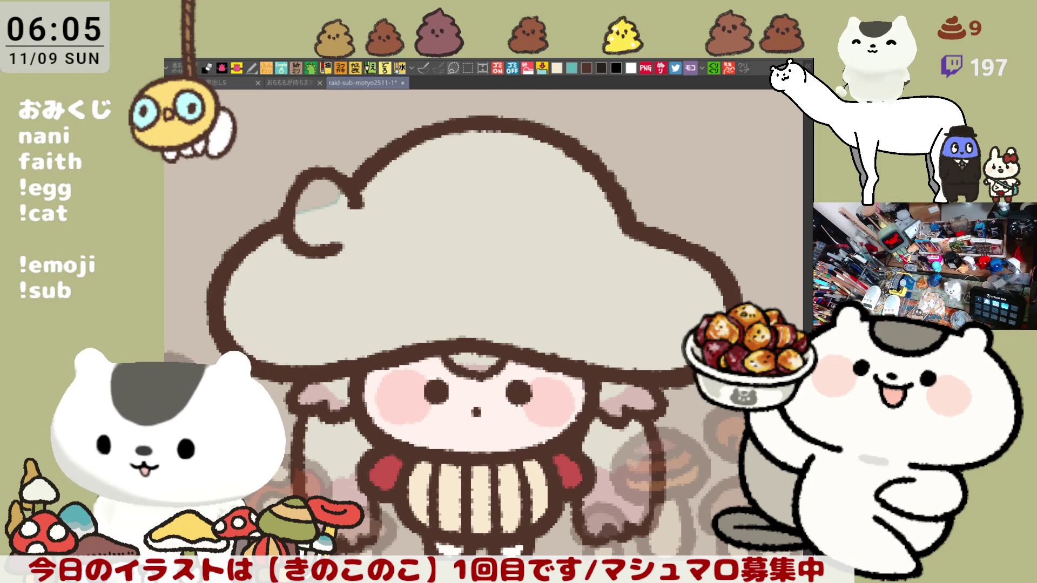
# Step: Attempt the bow's first curve on the cap, undoing three unsatisfactory strokes
pyautogui.moveTo(397, 224); pyautogui.dragTo(486, 224)
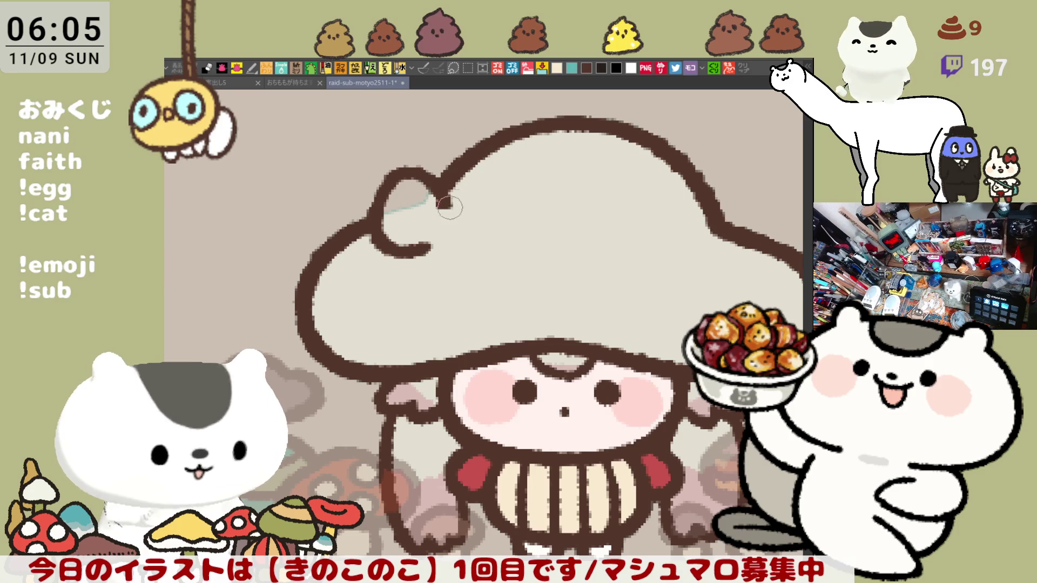
pyautogui.moveTo(436, 196); pyautogui.dragTo(492, 250)
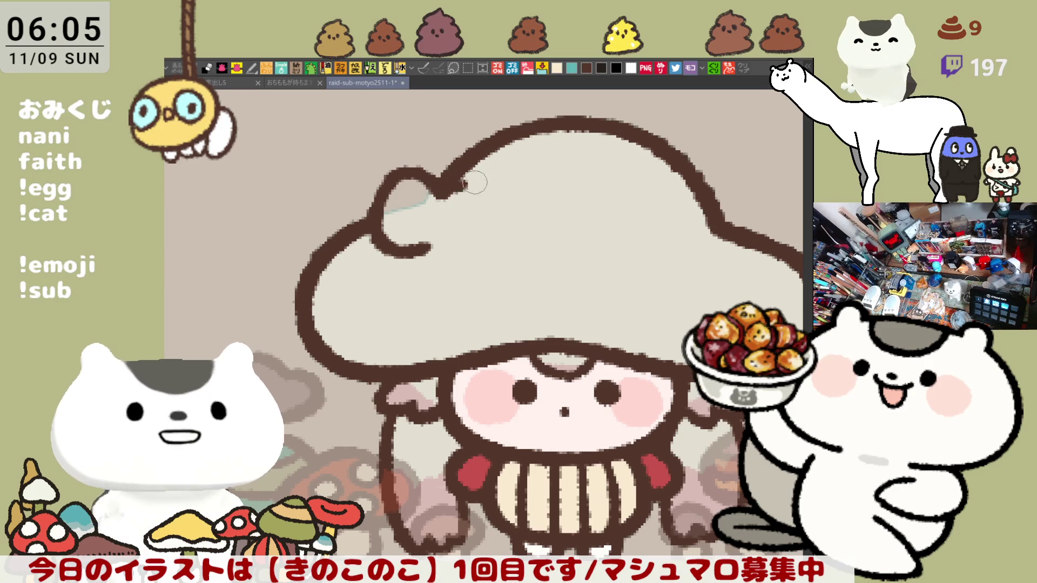
pyautogui.hotkey('ctrl', 'z')
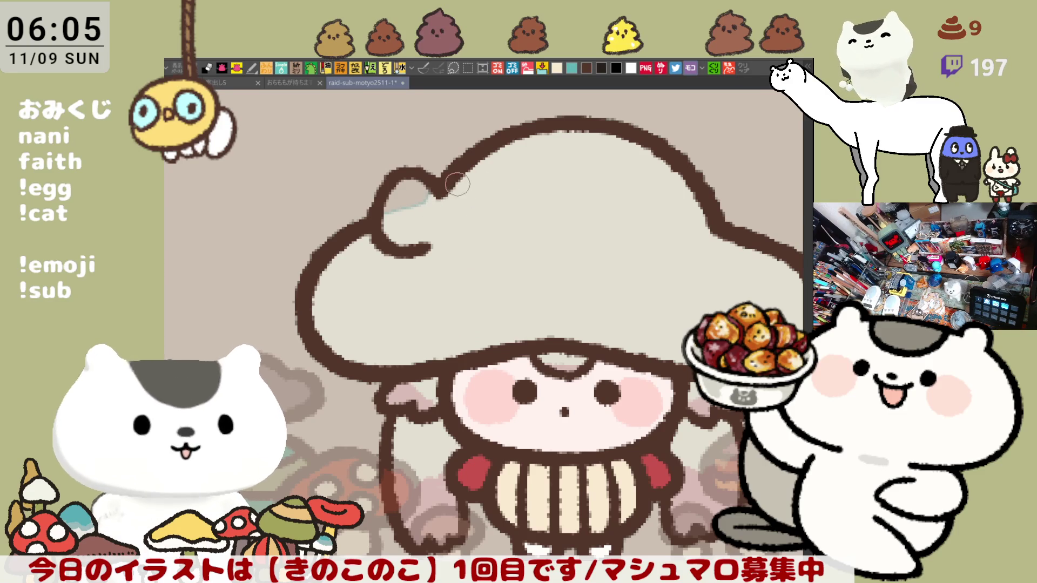
pyautogui.moveTo(459, 179); pyautogui.dragTo(429, 235)
pyautogui.hotkey('ctrl', 'z')
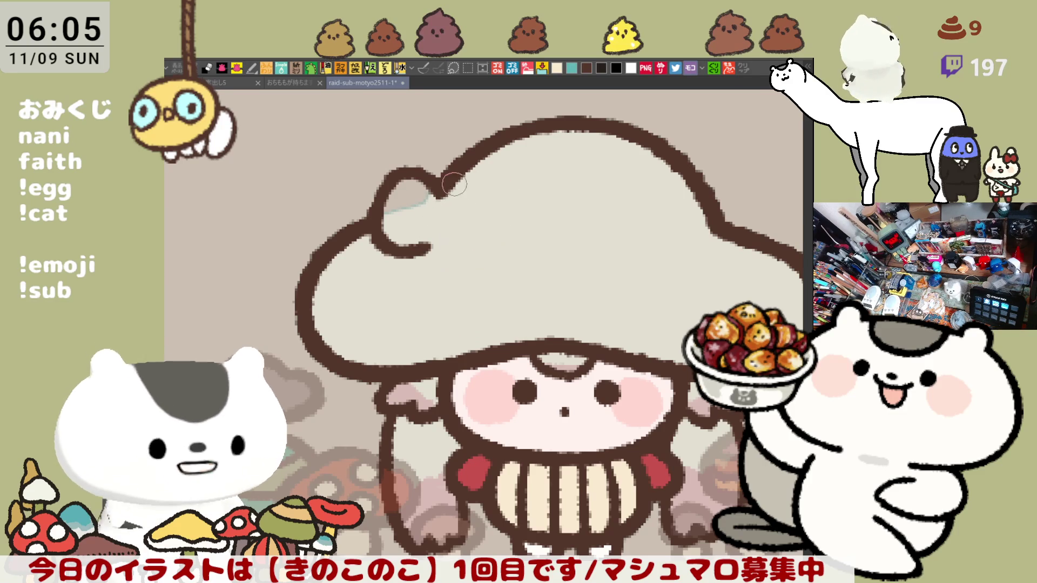
pyautogui.moveTo(450, 184)
pyautogui.mouseDown()
pyautogui.moveTo(494, 259)
pyautogui.moveTo(417, 244)
pyautogui.mouseUp()
pyautogui.hotkey('ctrl', 'z')
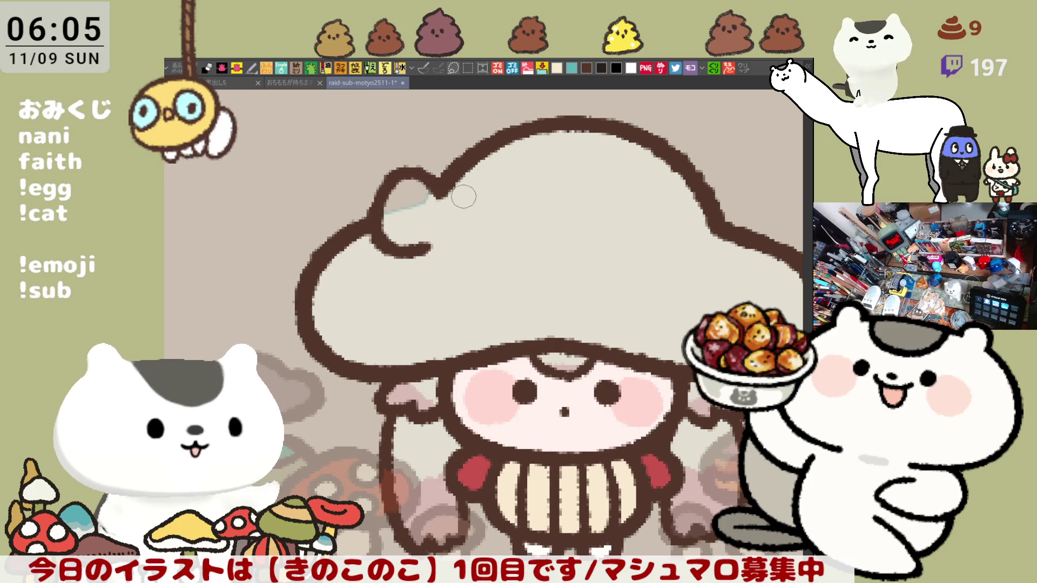
# Step: With the view mirrored, draw the bow's curve, upper loop and knot, then add a small curl
pyautogui.press('h')
pyautogui.moveTo(447, 211); pyautogui.dragTo(516, 245)
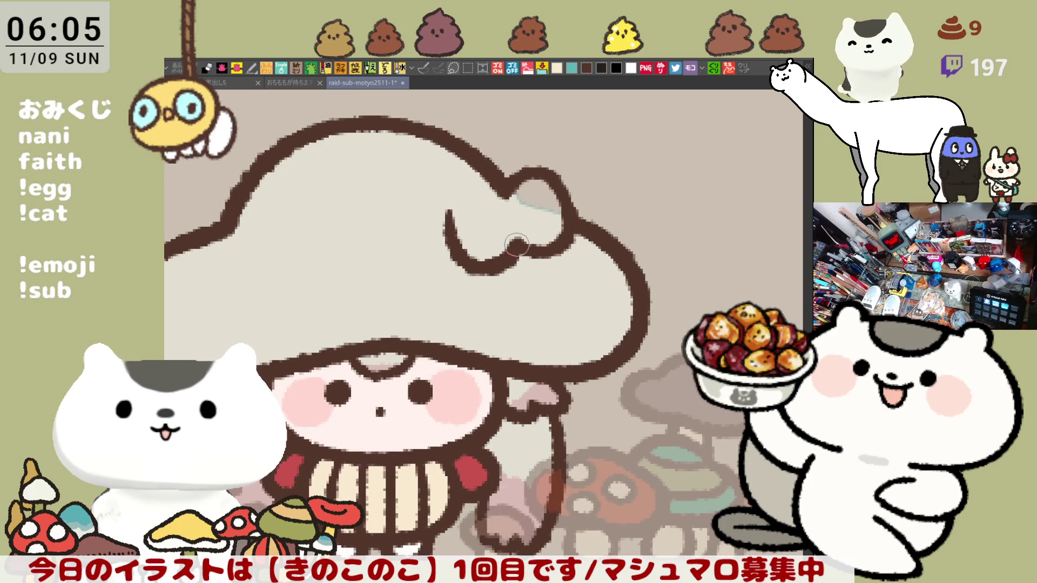
pyautogui.moveTo(447, 221)
pyautogui.mouseDown()
pyautogui.moveTo(506, 198)
pyautogui.moveTo(535, 207)
pyautogui.mouseUp()
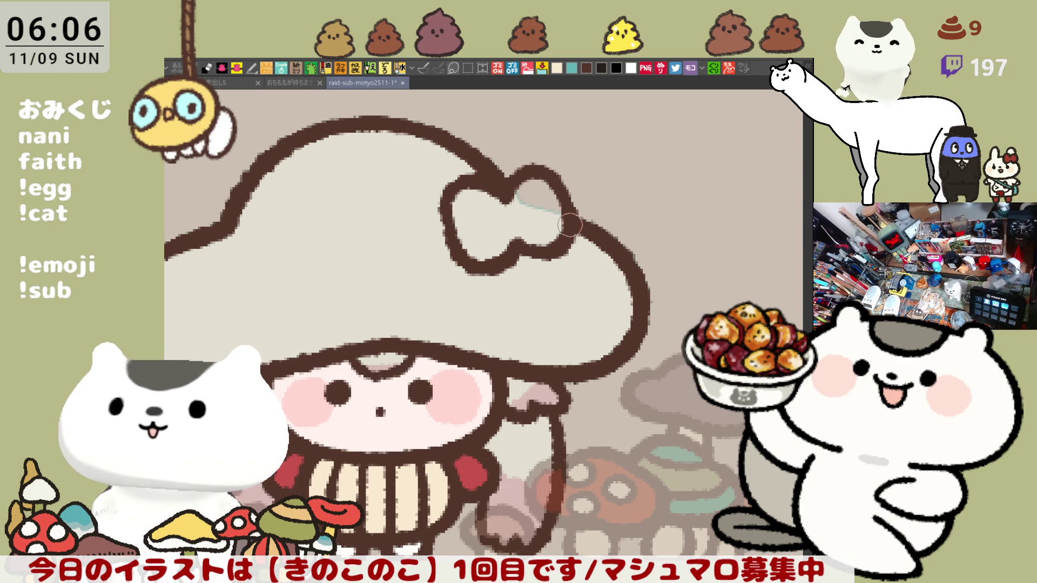
pyautogui.press('h')
pyautogui.moveTo(630, 266); pyautogui.dragTo(486, 250)
# Step: Draw a second bow outline further right on the cap with both loops
pyautogui.moveTo(559, 225); pyautogui.dragTo(595, 233)
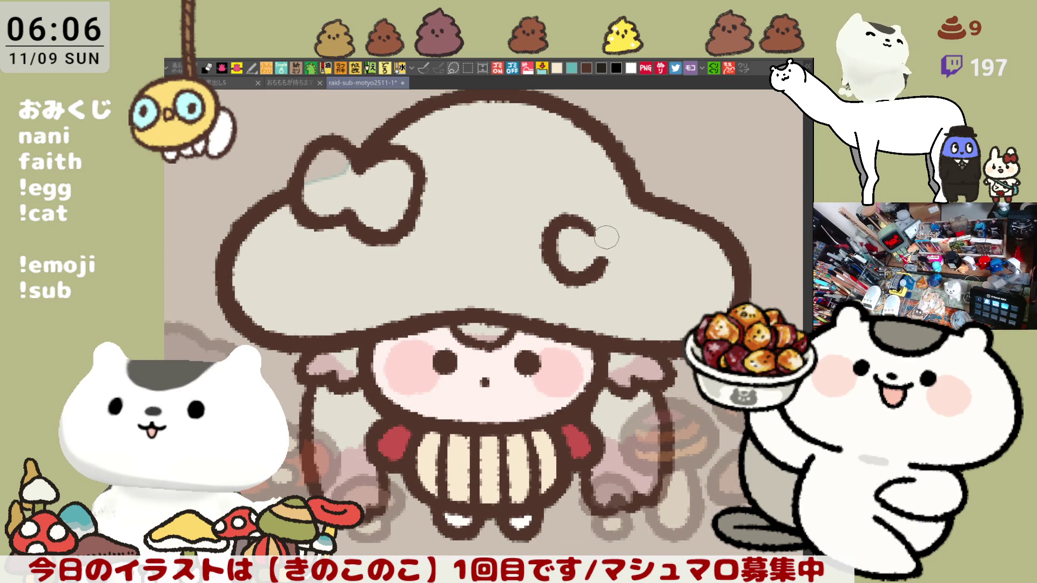
pyautogui.hotkey('ctrl', 'z')
pyautogui.moveTo(596, 225); pyautogui.dragTo(606, 258)
pyautogui.moveTo(608, 221); pyautogui.dragTo(603, 257)
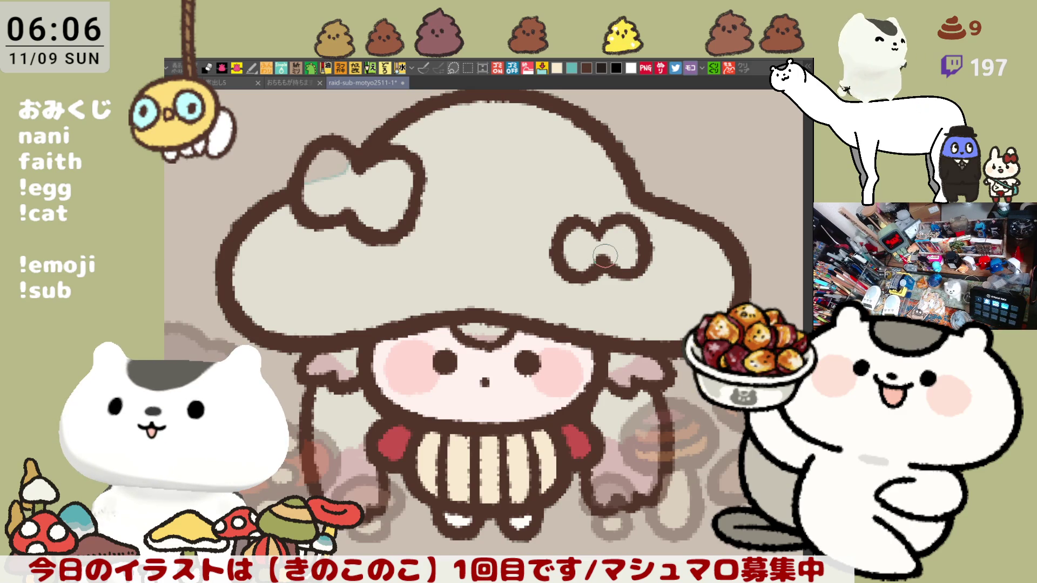
pyautogui.scroll(-5, 605, 256)
pyautogui.scroll(4, 396, 205)
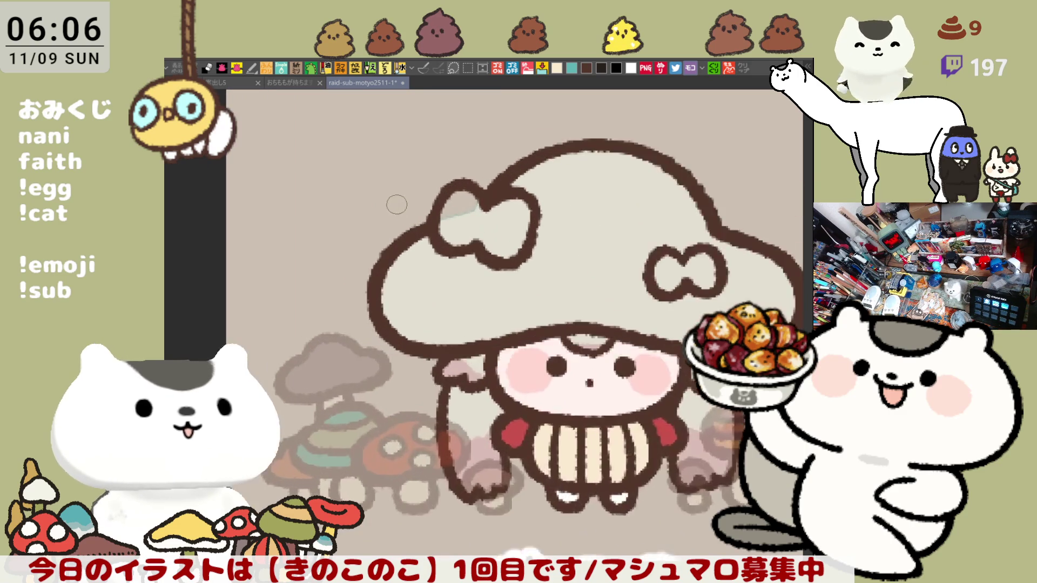
pyautogui.scroll(1, 396, 204)
# Step: Paint out the bow's right loop with cap colour and redraw it lower
pyautogui.moveTo(544, 187)
pyautogui.mouseDown()
pyautogui.moveTo(556, 197)
pyautogui.moveTo(541, 257)
pyautogui.mouseUp()
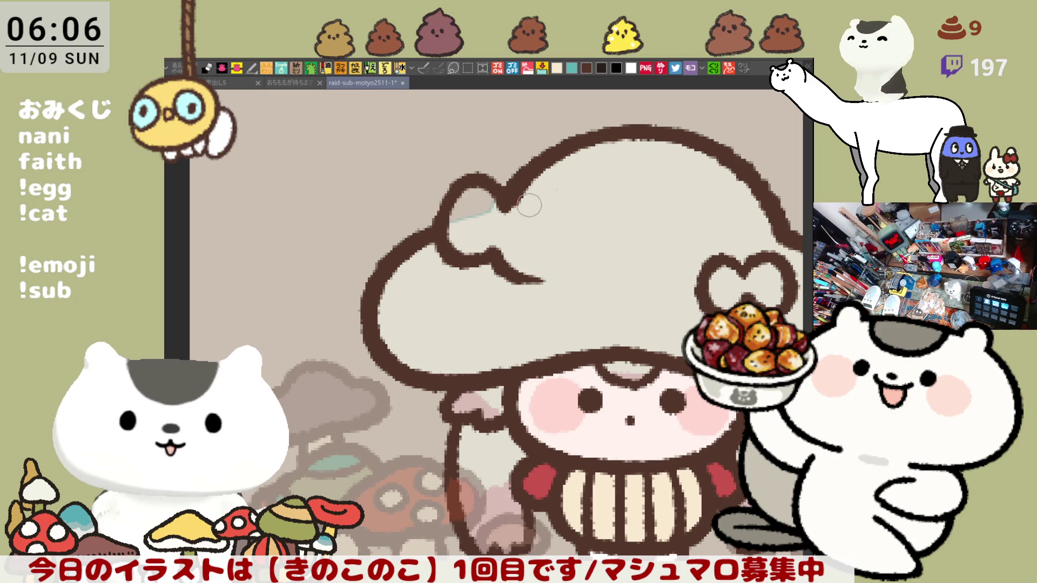
pyautogui.moveTo(500, 213); pyautogui.dragTo(574, 243)
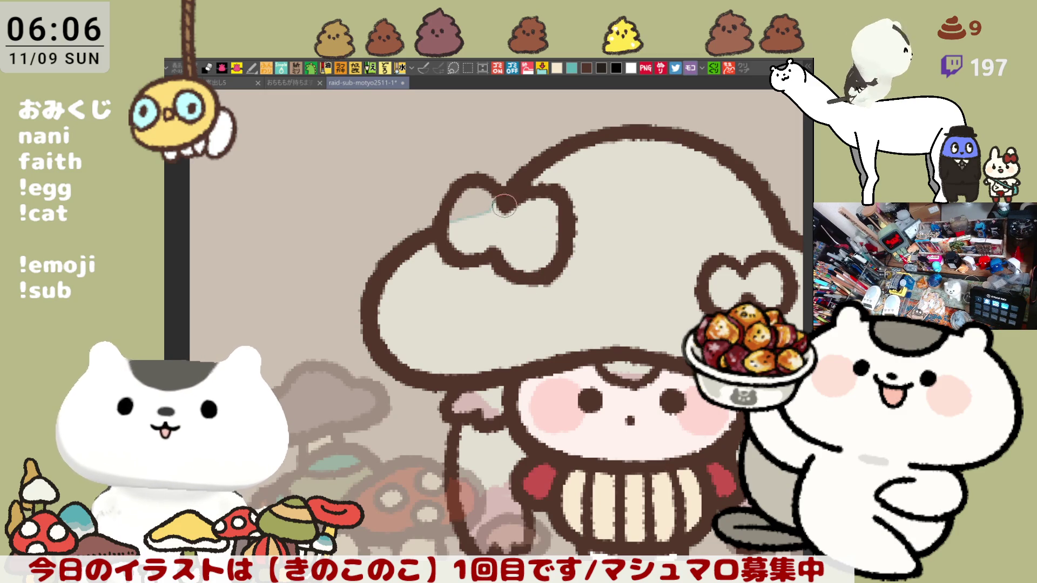
pyautogui.hotkey('ctrl', 'z')
pyautogui.moveTo(500, 213)
pyautogui.mouseDown()
pyautogui.moveTo(543, 196)
pyautogui.moveTo(502, 253)
pyautogui.moveTo(532, 275)
pyautogui.mouseUp()
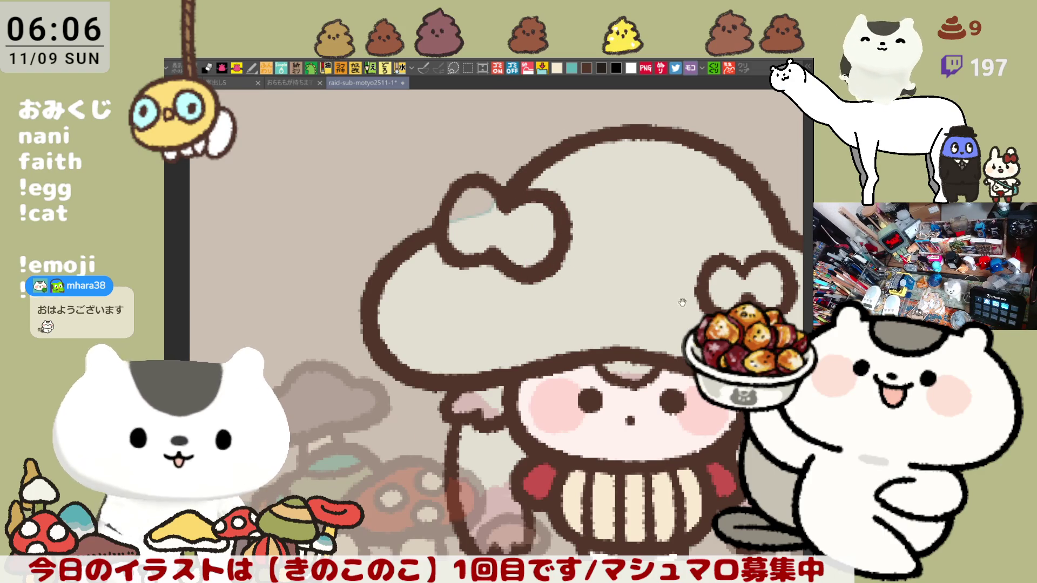
pyautogui.hscroll(3, 535, 275)
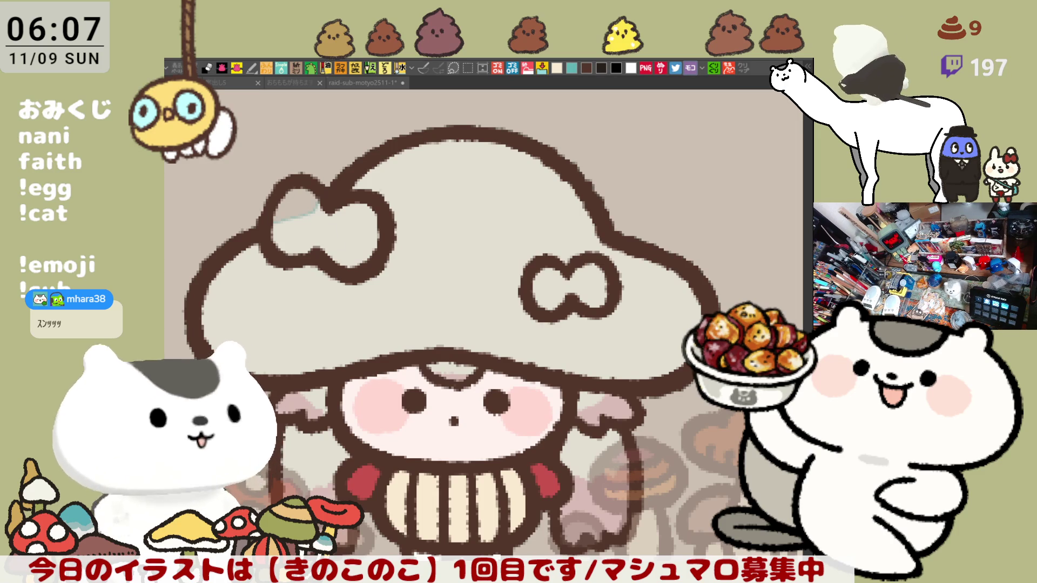
# Step: Fill the left bow on the cap with yellow
pyautogui.click(298, 201)
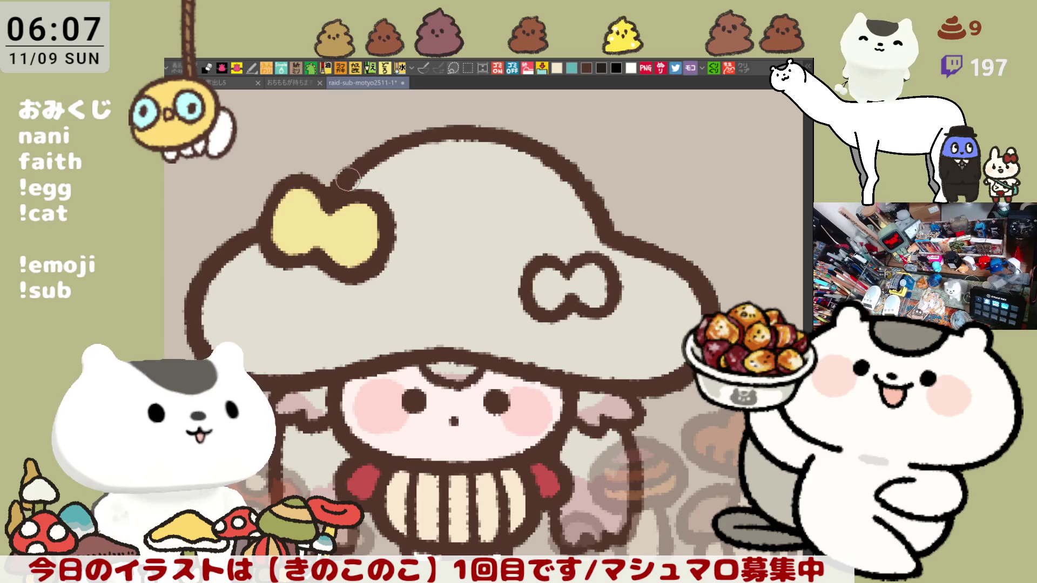
# Step: Fill the right bow yellow and the cap cream, then save the file
pyautogui.click(585, 288)
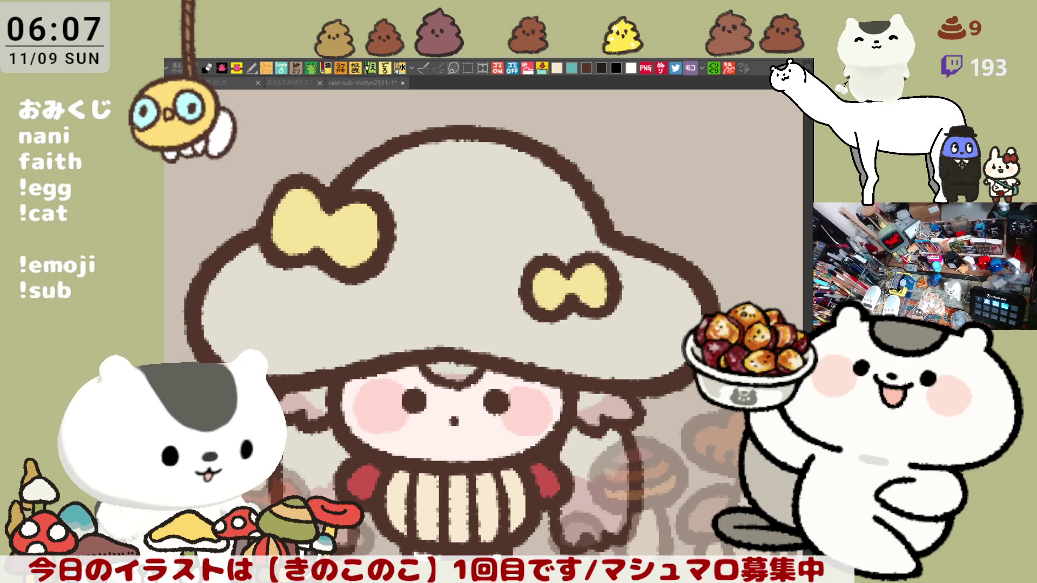
pyautogui.click(427, 297)
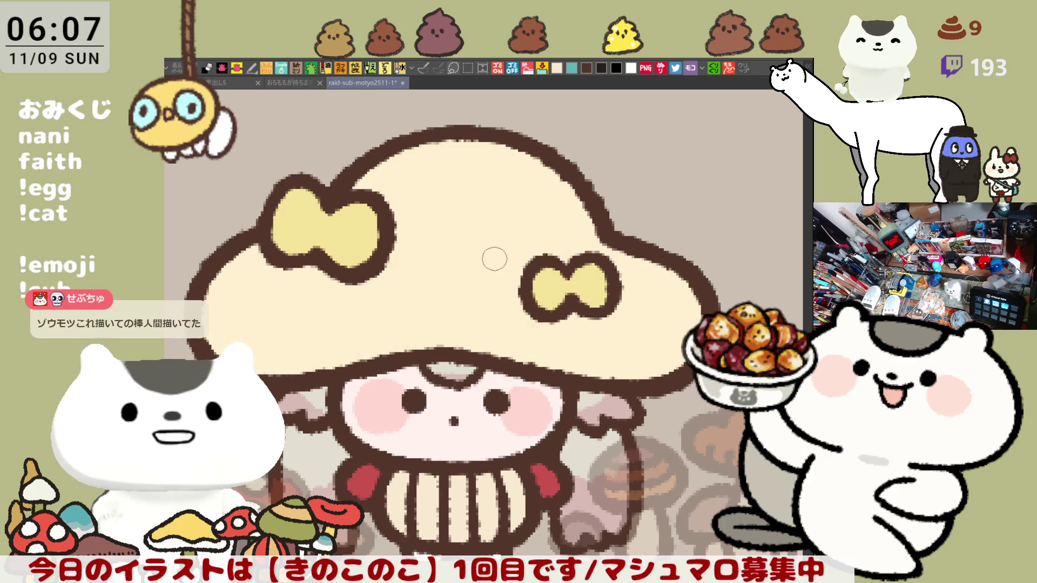
pyautogui.hotkey('ctrl', 's')
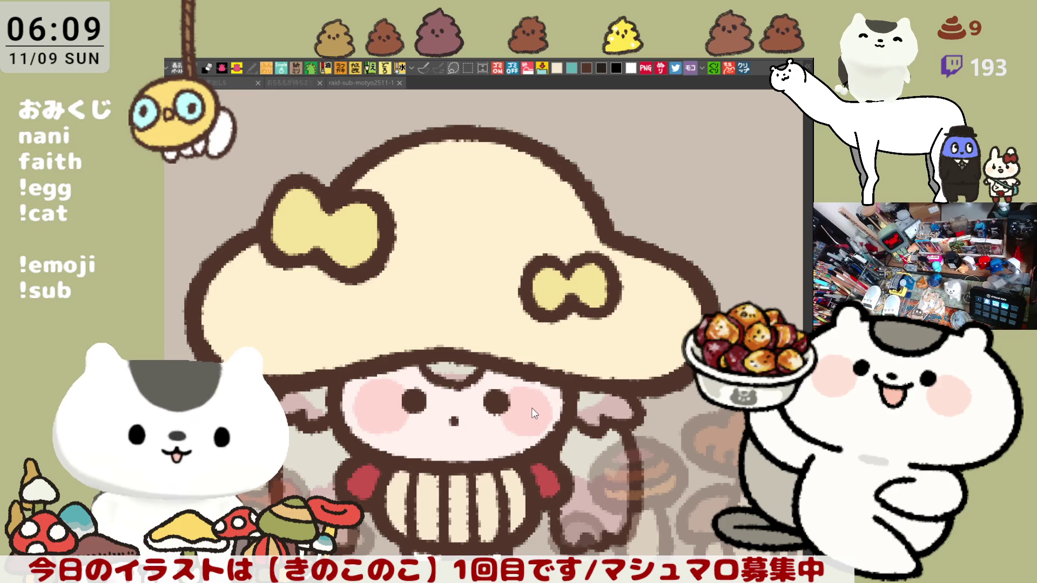
pyautogui.scroll(-2, 531, 407)
pyautogui.scroll(-1, 532, 405)
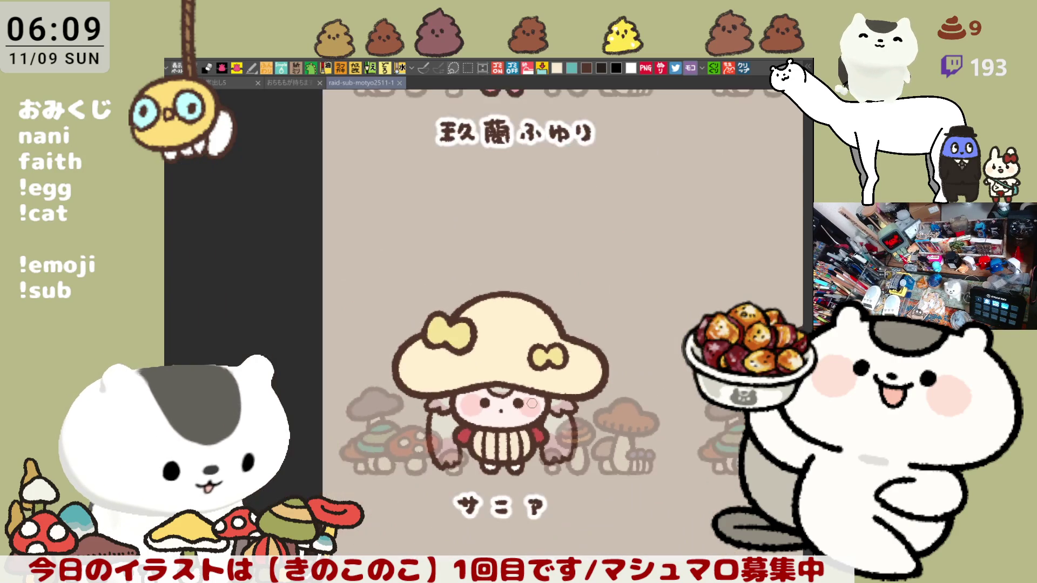
pyautogui.scroll(-1, 532, 403)
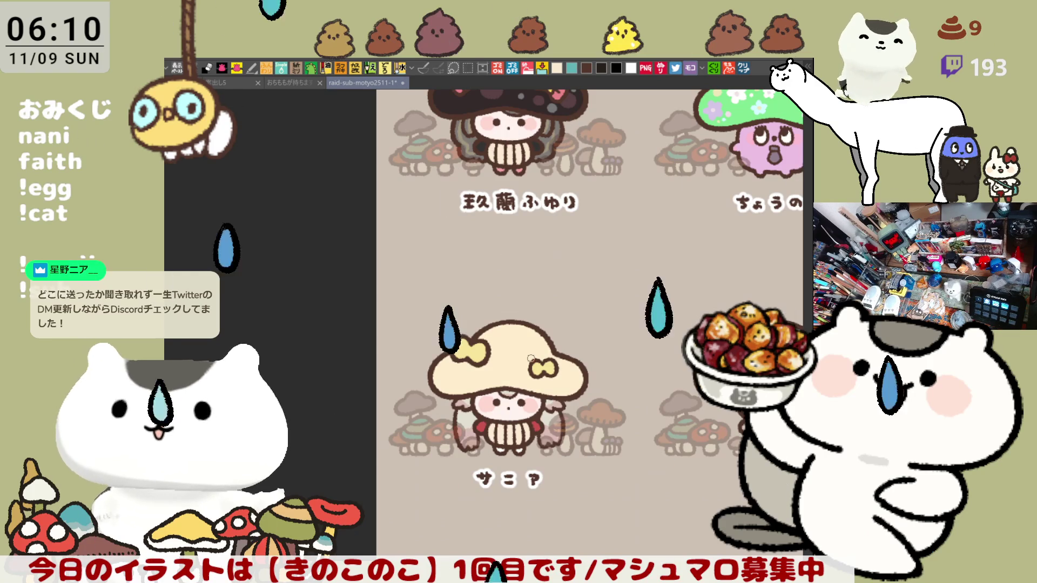
pyautogui.scroll(1, 530, 357)
pyautogui.scroll(3, 529, 357)
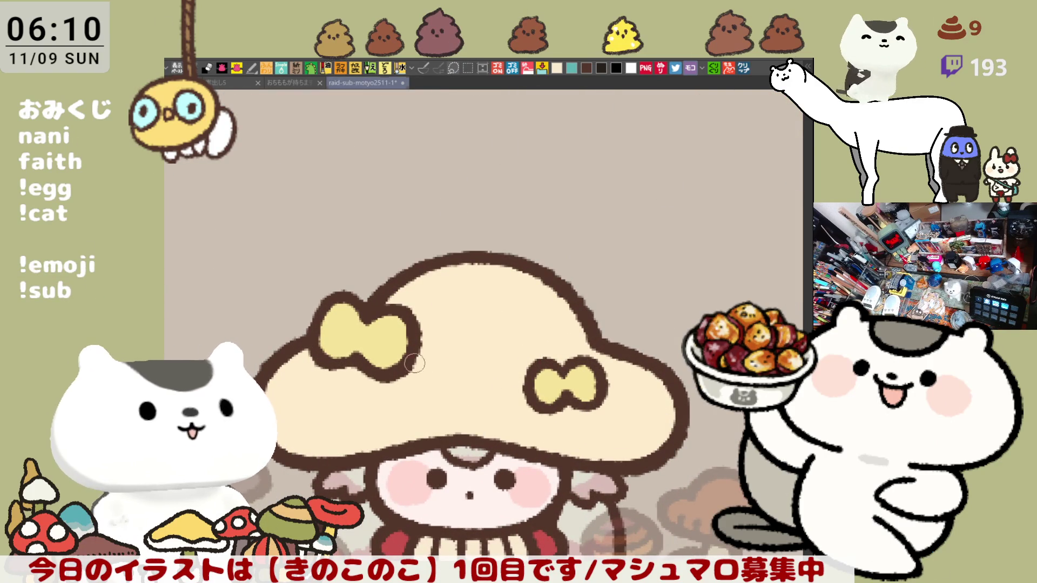
# Step: Paint two thick pink bands across the upper hat and smooth their edges
pyautogui.moveTo(391, 301); pyautogui.dragTo(579, 320)
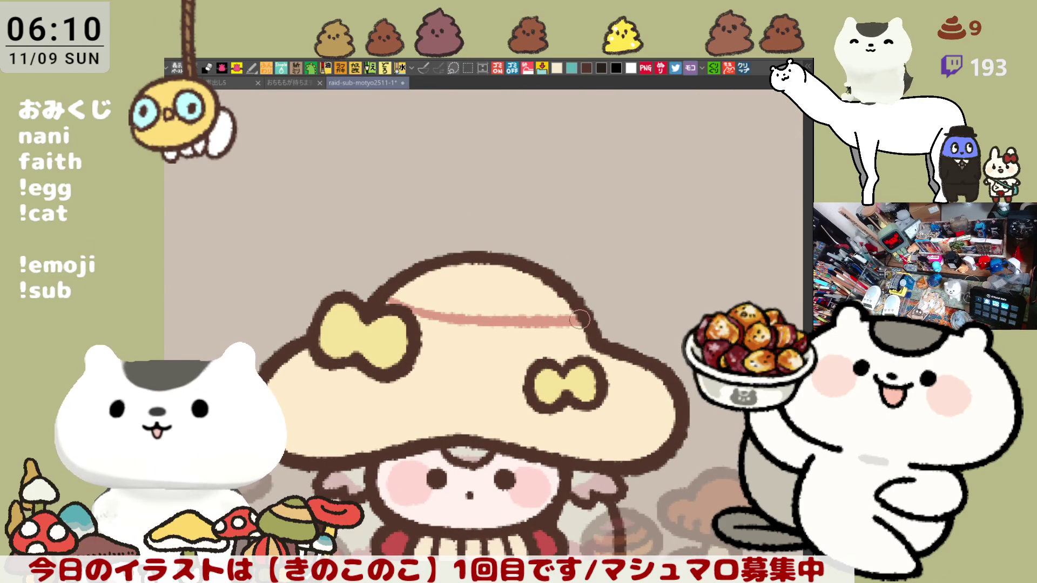
pyautogui.hotkey('ctrl', 'z')
pyautogui.moveTo(387, 303); pyautogui.dragTo(573, 310)
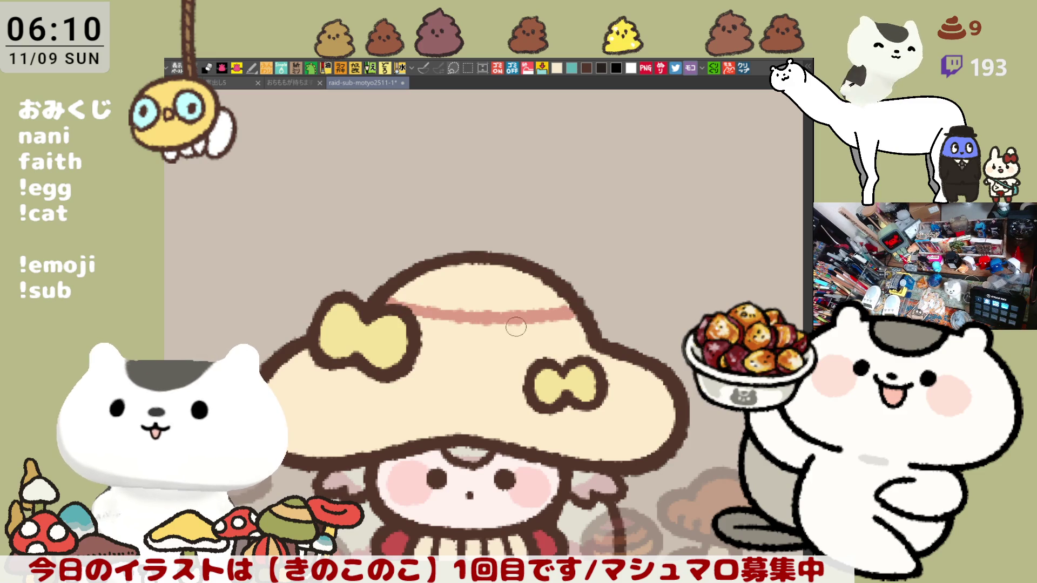
pyautogui.moveTo(416, 337)
pyautogui.mouseDown()
pyautogui.moveTo(584, 332)
pyautogui.moveTo(425, 356)
pyautogui.moveTo(591, 345)
pyautogui.mouseUp()
pyautogui.moveTo(415, 333); pyautogui.dragTo(591, 342)
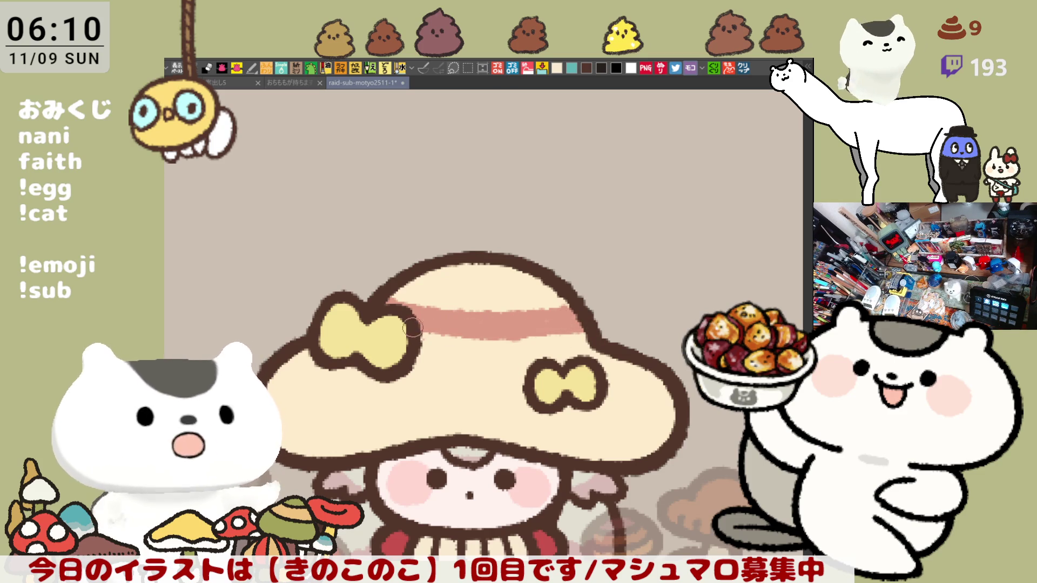
pyautogui.moveTo(413, 330); pyautogui.dragTo(572, 330)
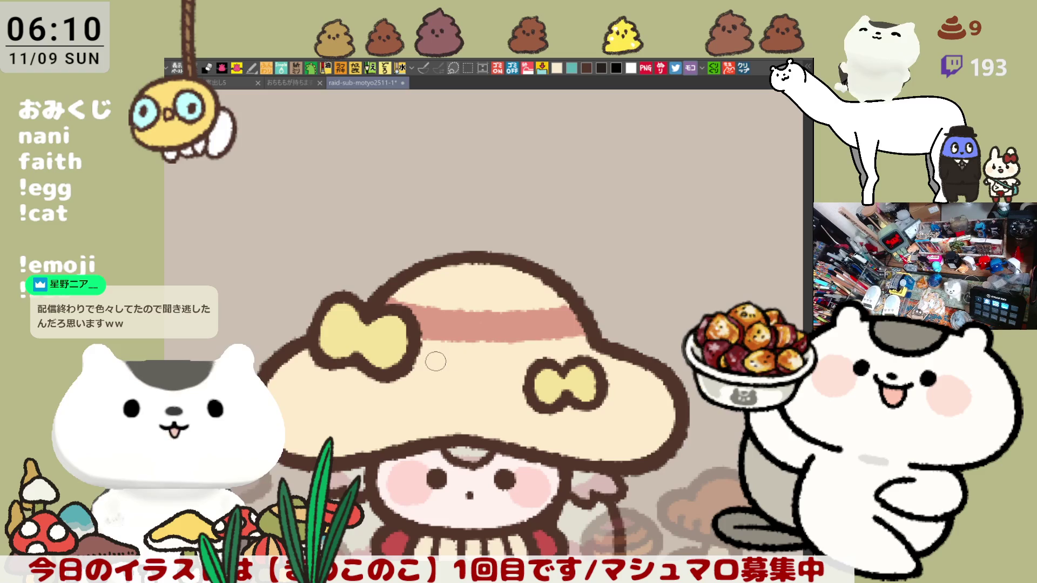
# Step: Paint a lower pink stripe from the hat's left edge toward the right bow, redoing failed strokes
pyautogui.moveTo(408, 362); pyautogui.dragTo(524, 369)
pyautogui.hotkey('ctrl', 'z')
pyautogui.moveTo(401, 367); pyautogui.dragTo(525, 370)
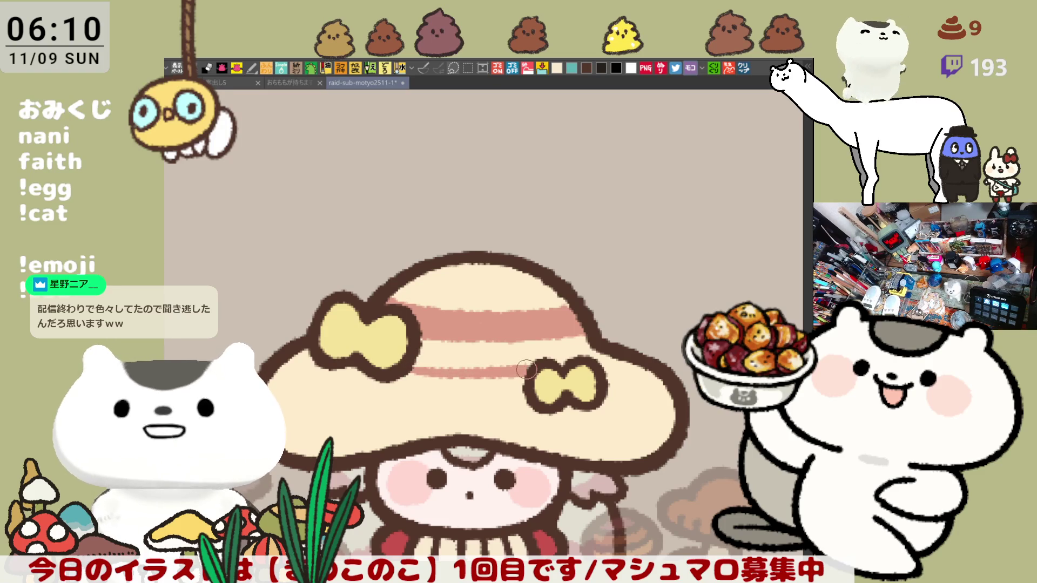
pyautogui.moveTo(284, 358); pyautogui.dragTo(533, 382)
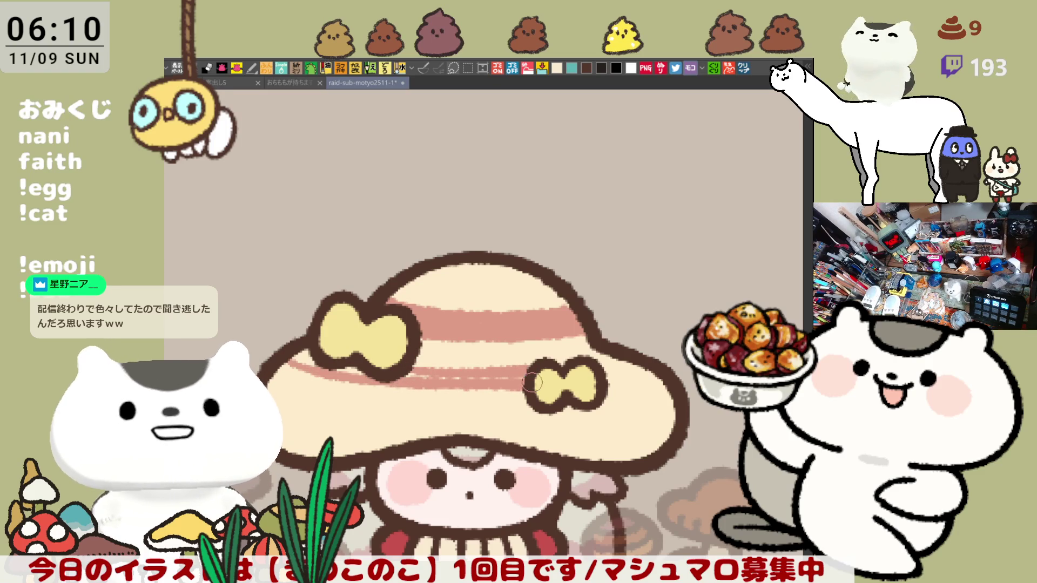
pyautogui.hotkey('ctrl', 'z')
pyautogui.moveTo(279, 369); pyautogui.dragTo(518, 405)
pyautogui.hotkey('ctrl', 'z')
pyautogui.moveTo(288, 373); pyautogui.dragTo(531, 400)
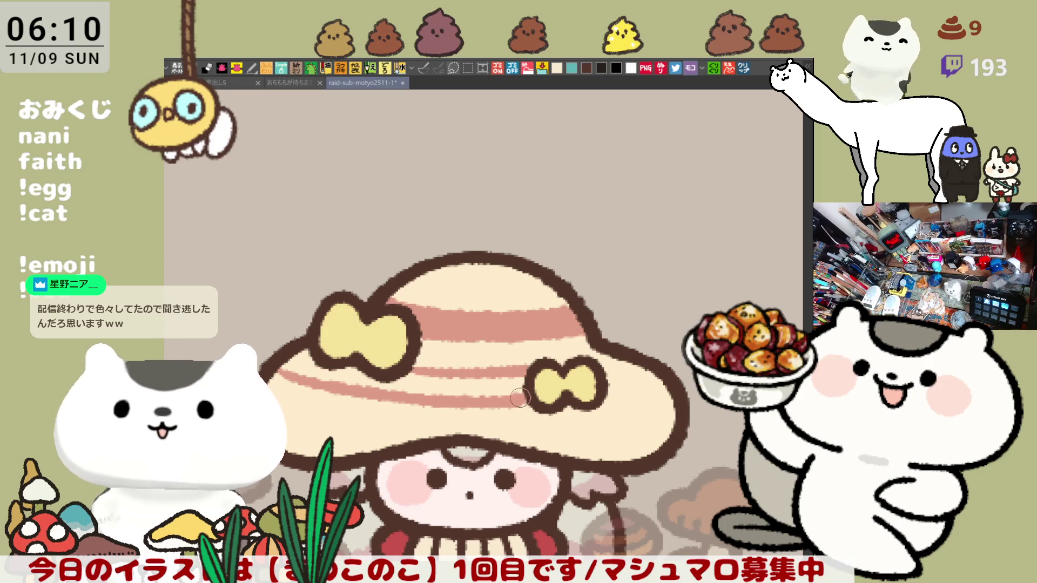
pyautogui.hotkey('ctrl', 'z')
pyautogui.moveTo(281, 369)
pyautogui.mouseDown()
pyautogui.moveTo(444, 395)
pyautogui.moveTo(530, 396)
pyautogui.moveTo(288, 369)
pyautogui.mouseUp()
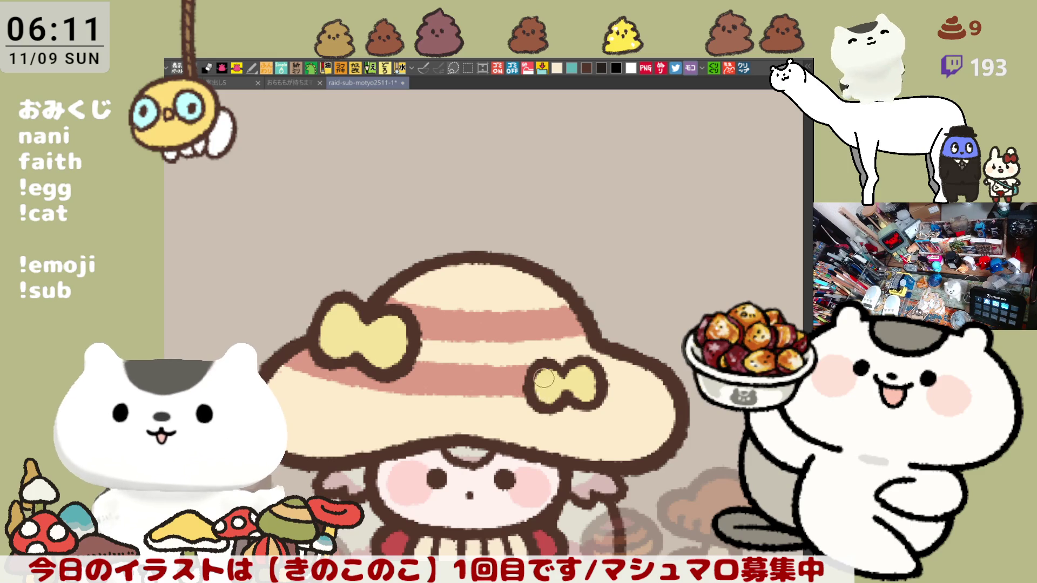
# Step: Add pink beside the right bow and a stripe across the lower brim
pyautogui.moveTo(599, 366); pyautogui.dragTo(647, 390)
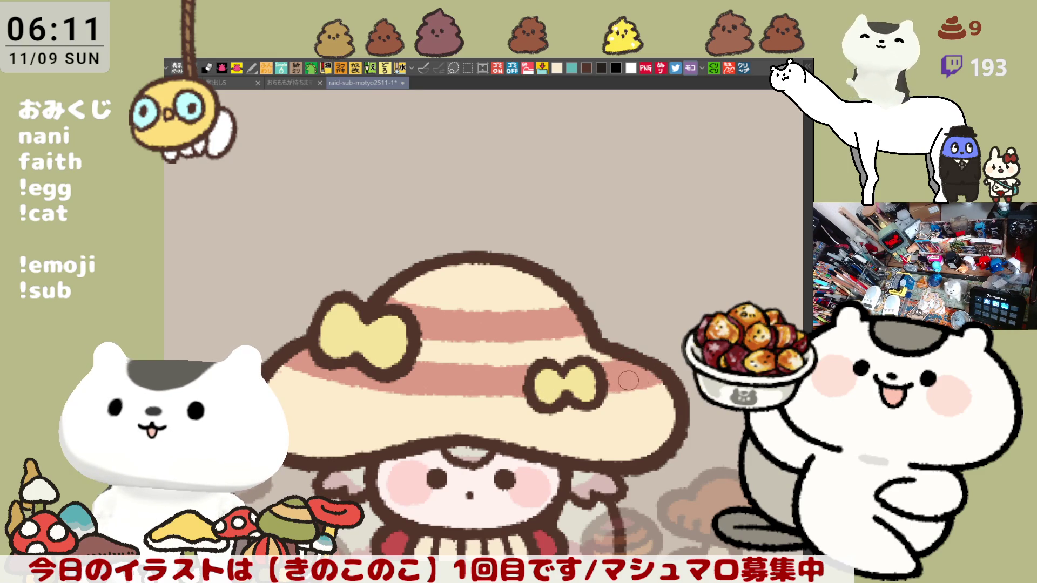
pyautogui.moveTo(284, 408); pyautogui.dragTo(477, 415)
pyautogui.hotkey('ctrl', 'z')
pyautogui.moveTo(289, 412); pyautogui.dragTo(510, 421)
pyautogui.hotkey('ctrl', 'z')
pyautogui.moveTo(283, 412); pyautogui.dragTo(652, 417)
# Step: Extend the brim stripe rightward, fill the brim band pink and band the hat's top
pyautogui.hotkey('ctrl', 'z')
pyautogui.moveTo(478, 425); pyautogui.dragTo(583, 434)
pyautogui.hotkey('ctrl', 'z')
pyautogui.moveTo(486, 421)
pyautogui.mouseDown()
pyautogui.moveTo(575, 435)
pyautogui.moveTo(679, 419)
pyautogui.mouseUp()
pyautogui.click(672, 447)
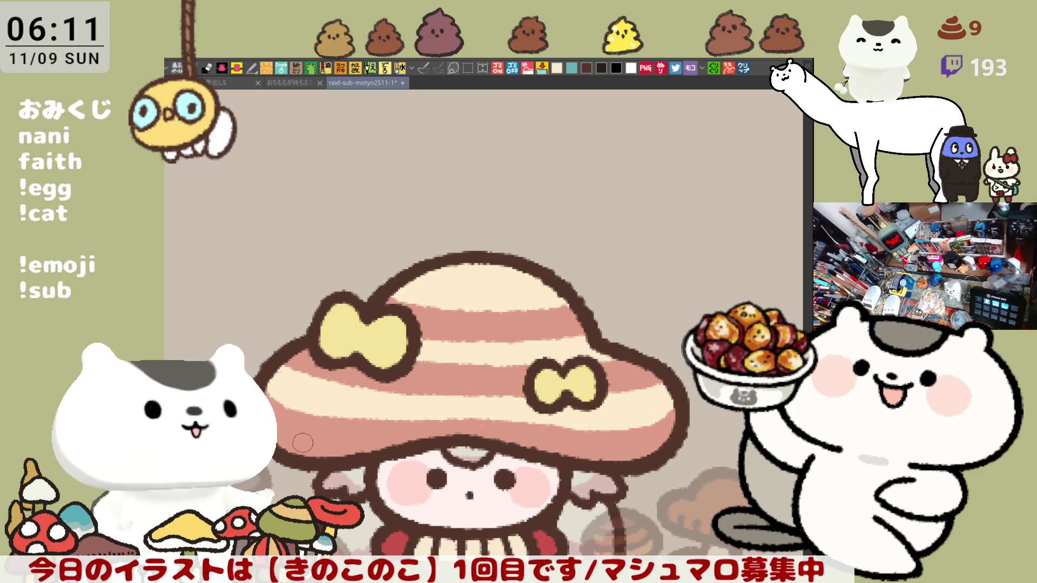
pyautogui.moveTo(413, 271); pyautogui.dragTo(538, 271)
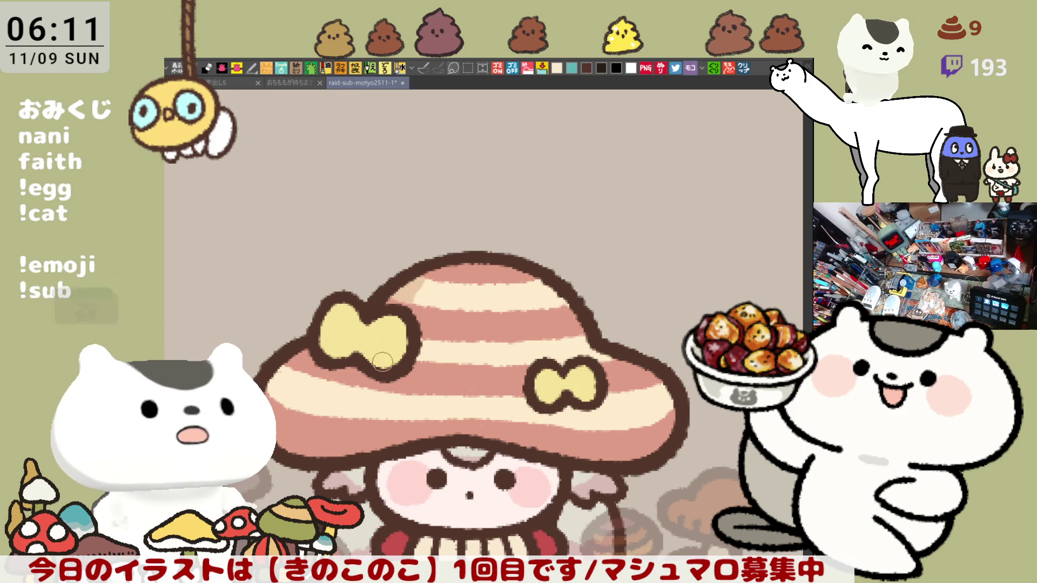
# Step: Paint light beige vertical patches across the cap stripes to start a gingham check
pyautogui.moveTo(378, 387); pyautogui.dragTo(370, 415)
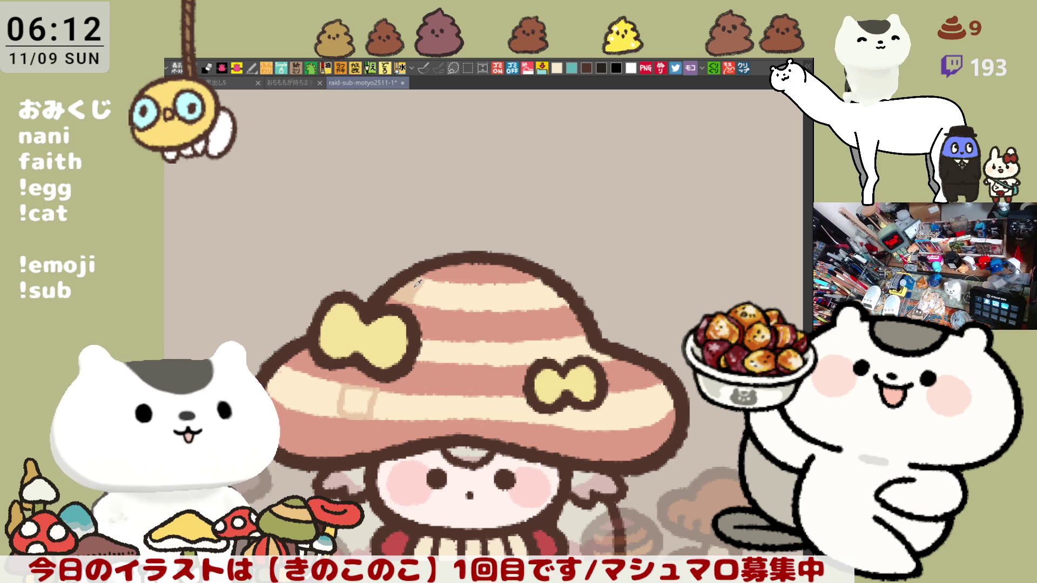
pyautogui.moveTo(360, 392); pyautogui.dragTo(357, 411)
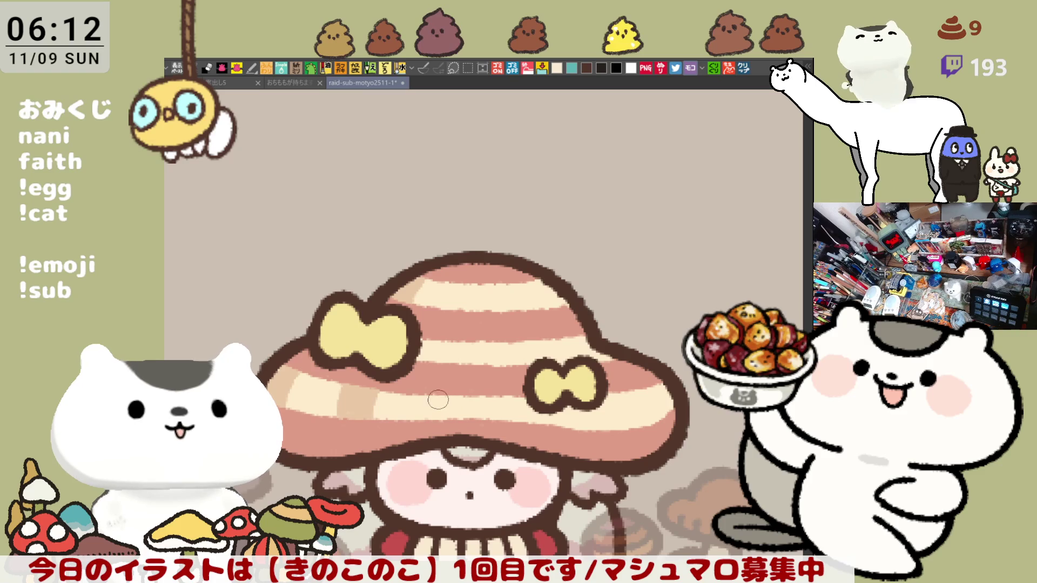
pyautogui.moveTo(443, 398); pyautogui.dragTo(472, 397)
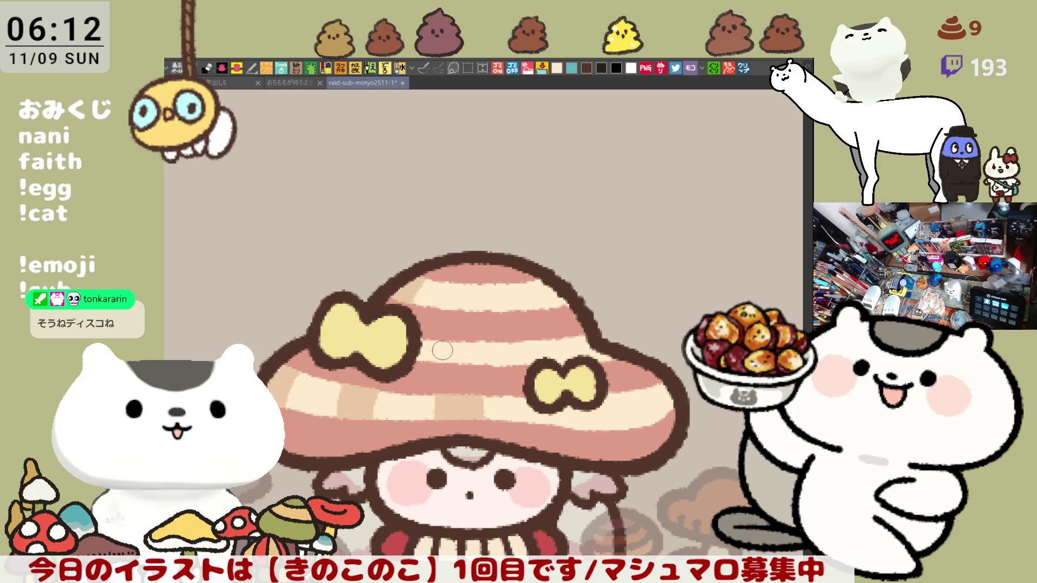
pyautogui.moveTo(467, 365); pyautogui.dragTo(475, 346)
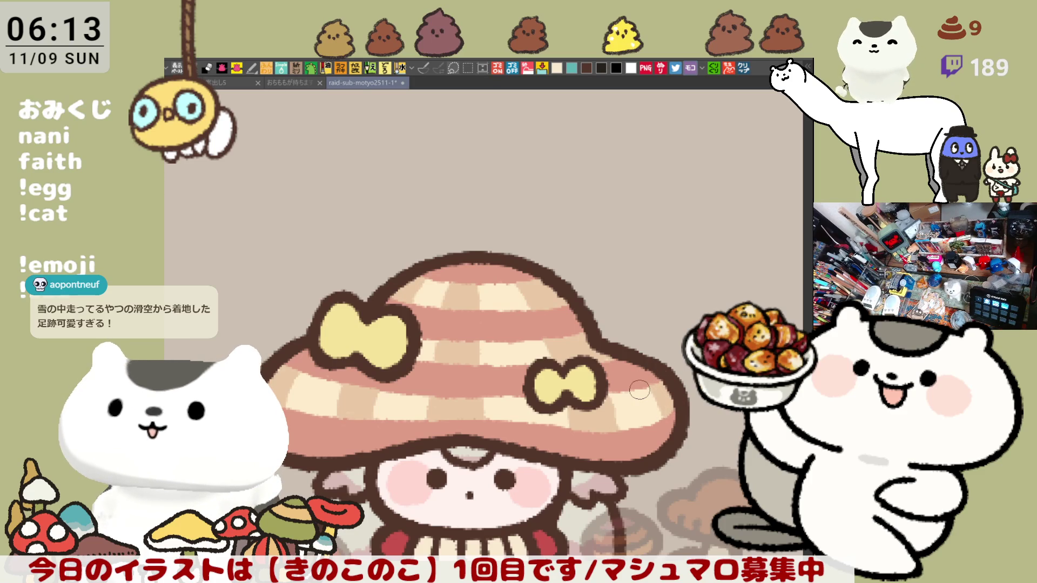
pyautogui.scroll(-1, 639, 391)
pyautogui.scroll(-3, 639, 391)
pyautogui.scroll(2, 639, 391)
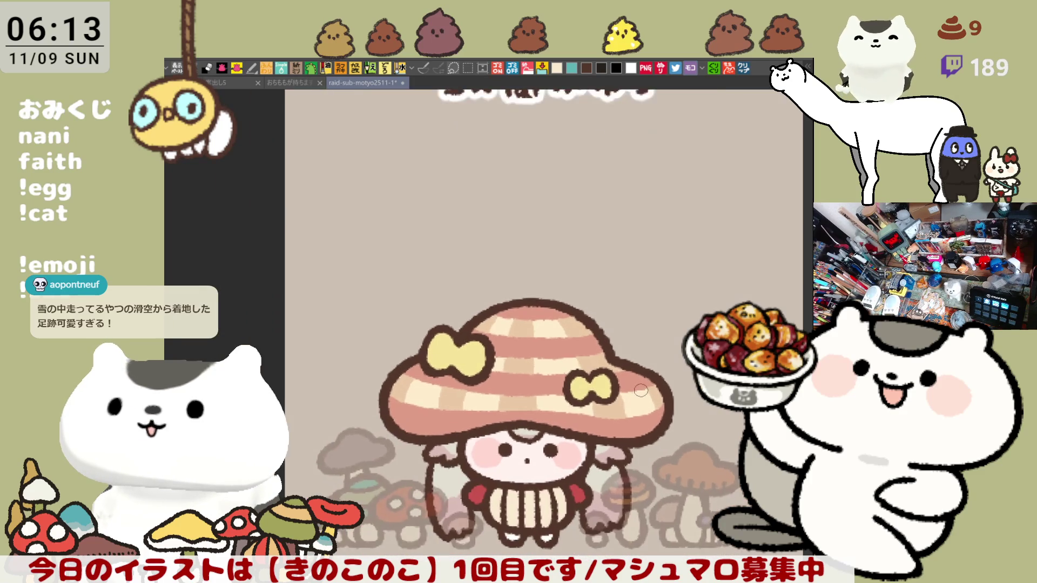
pyautogui.scroll(1, 641, 391)
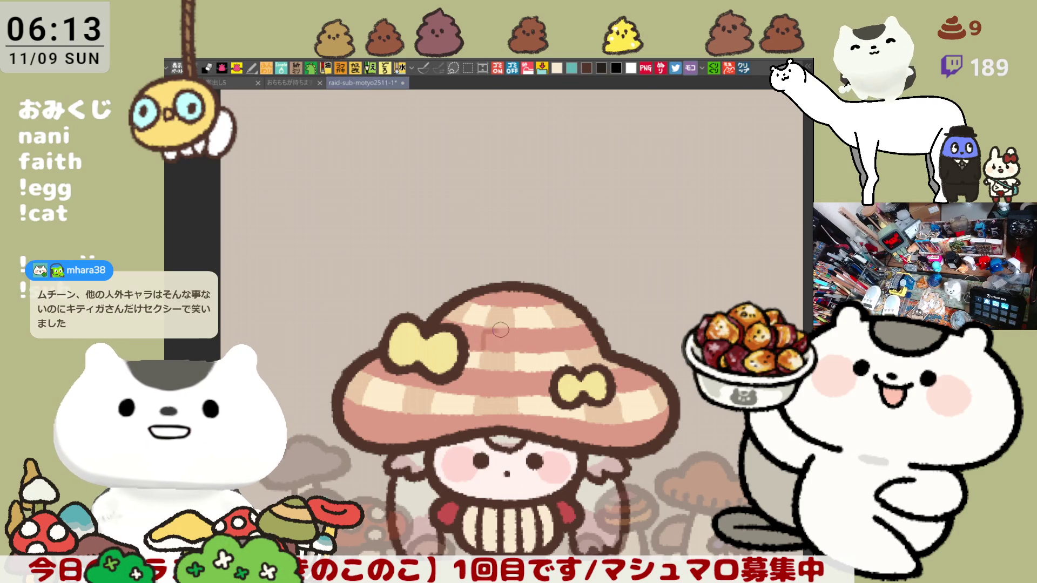
# Step: Touch up the checkered mushroom cap, then bring up the Discord screenshot reference
pyautogui.moveTo(495, 330); pyautogui.dragTo(501, 355)
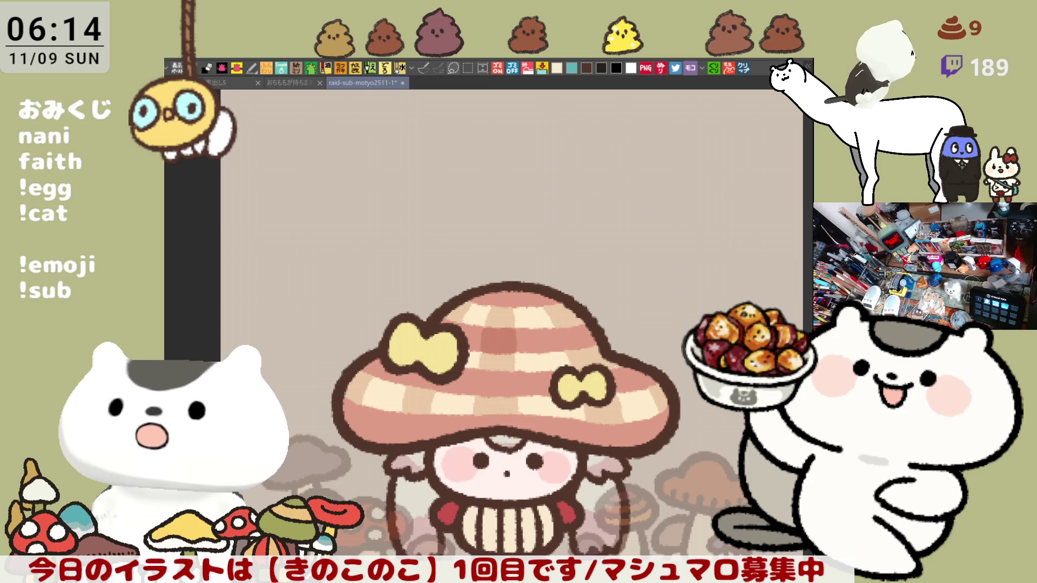
pyautogui.click(742, 69)
pyautogui.scroll(-2, 517, 186)
pyautogui.scroll(-2, 517, 187)
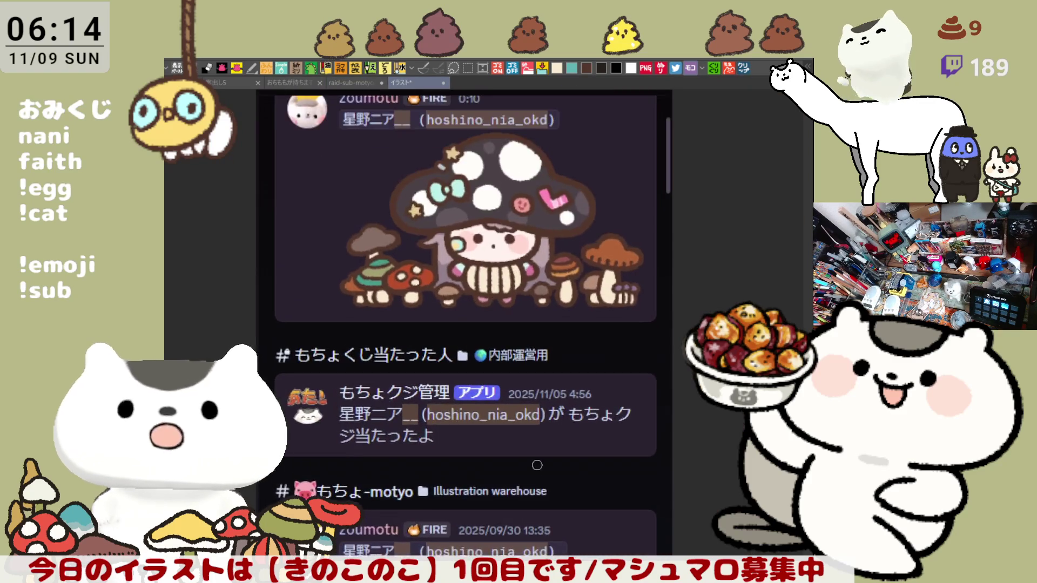
pyautogui.scroll(-5, 517, 187)
pyautogui.scroll(-1, 517, 186)
pyautogui.scroll(1, 406, 326)
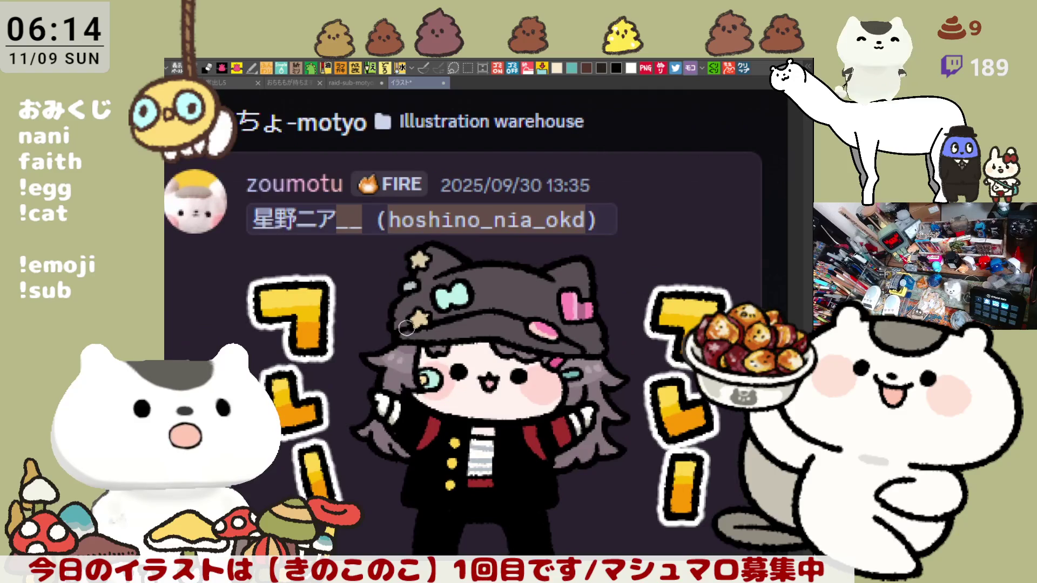
pyautogui.scroll(-1, 406, 325)
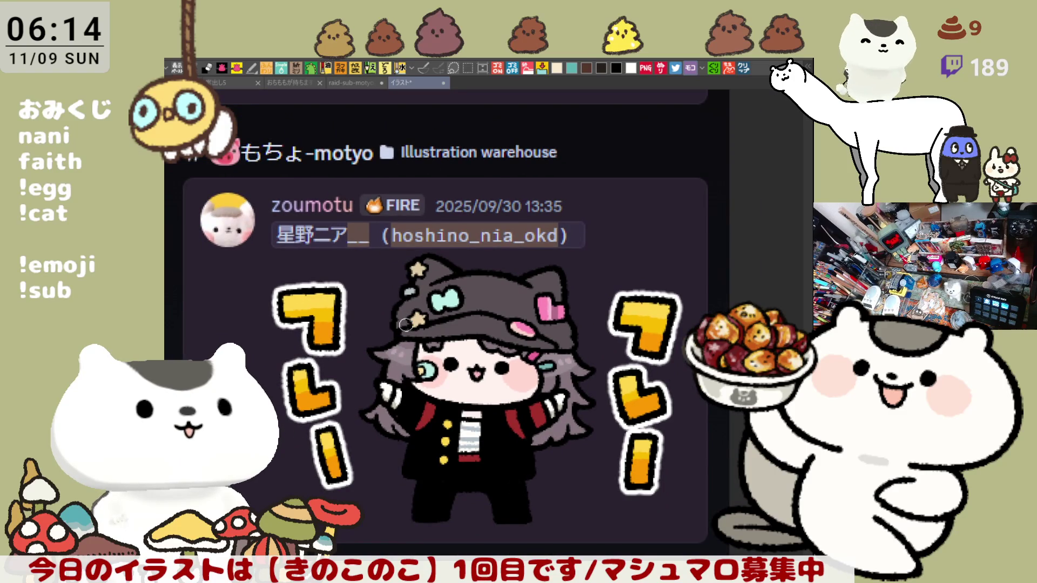
pyautogui.scroll(-1, 623, 460)
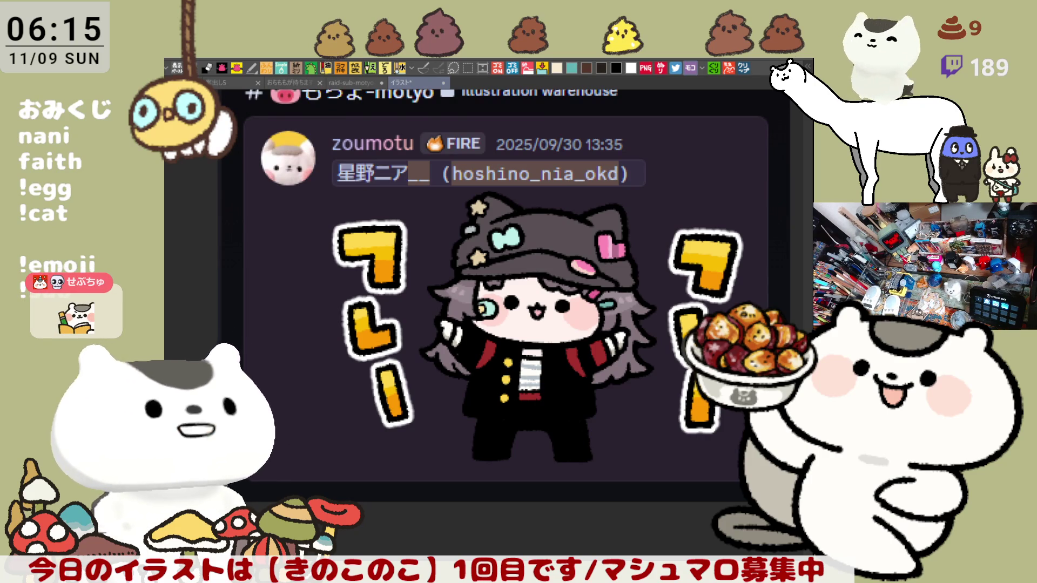
# Step: Open the second reference image of cheering chibi stickers
pyautogui.click(743, 68)
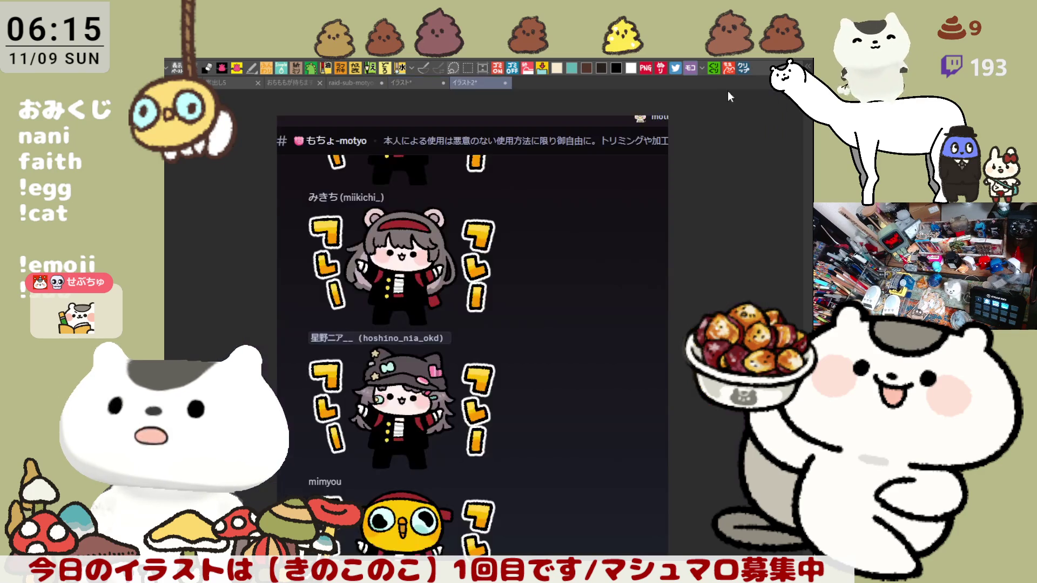
pyautogui.scroll(-3, 420, 454)
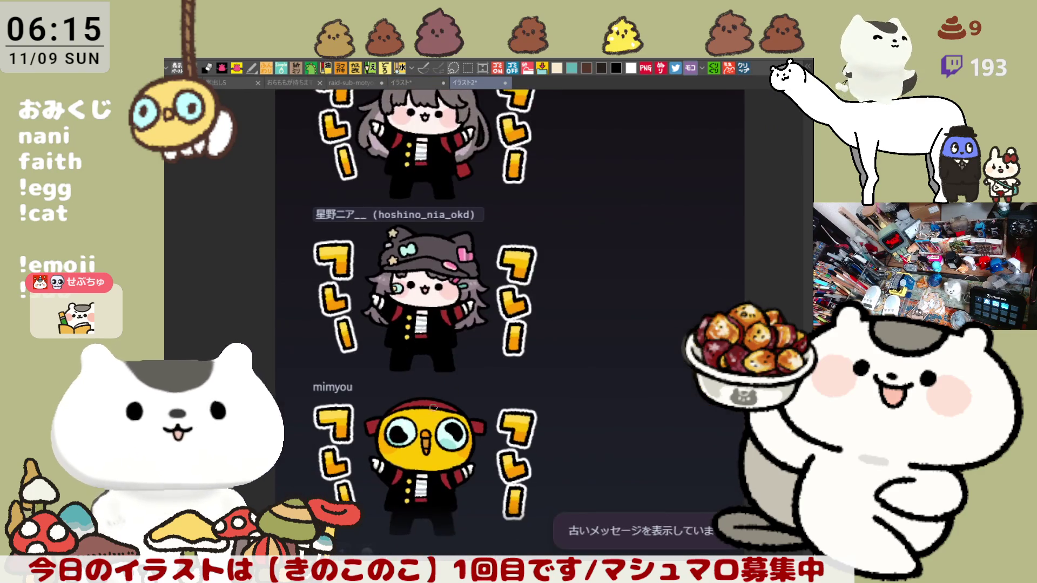
pyautogui.scroll(1, 417, 419)
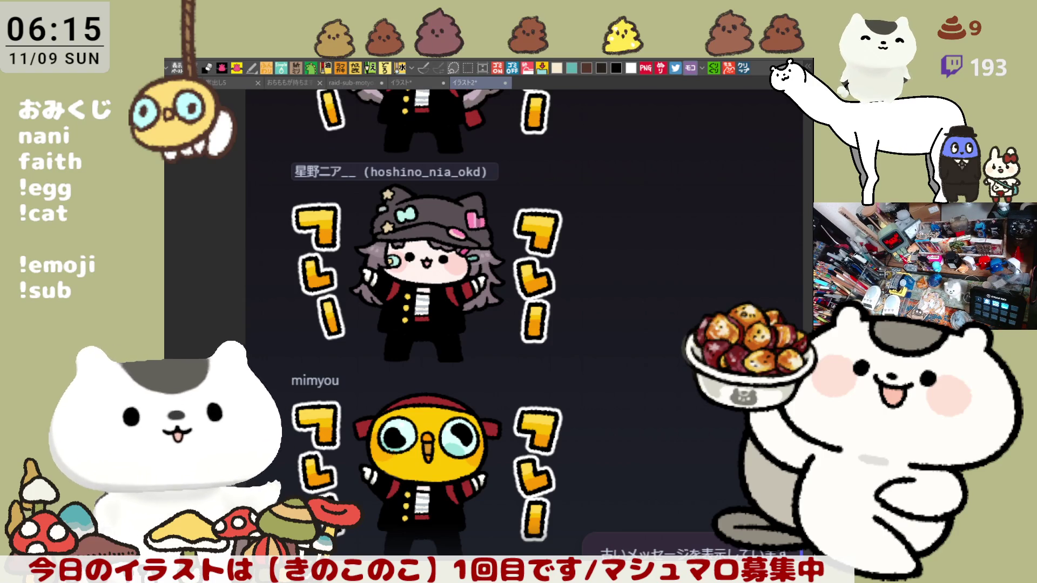
pyautogui.scroll(5, 508, 265)
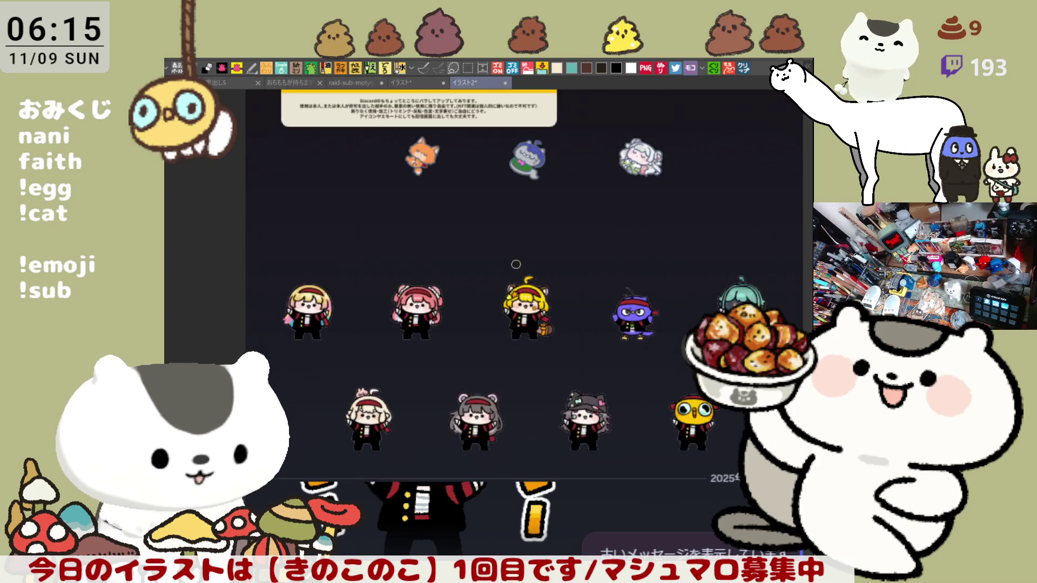
pyautogui.scroll(3, 511, 364)
pyautogui.scroll(2, 472, 317)
pyautogui.scroll(1, 473, 317)
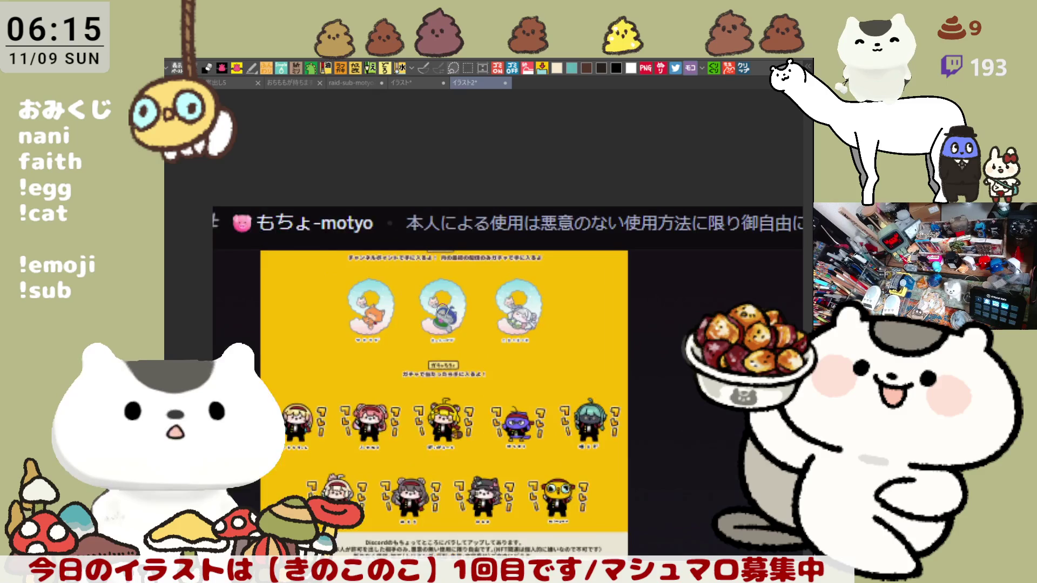
pyautogui.scroll(1, 462, 328)
pyautogui.scroll(1, 446, 344)
pyautogui.scroll(1, 424, 360)
pyautogui.scroll(-2, 425, 361)
pyautogui.scroll(-1, 421, 359)
pyautogui.scroll(-1, 417, 357)
pyautogui.scroll(-1, 411, 356)
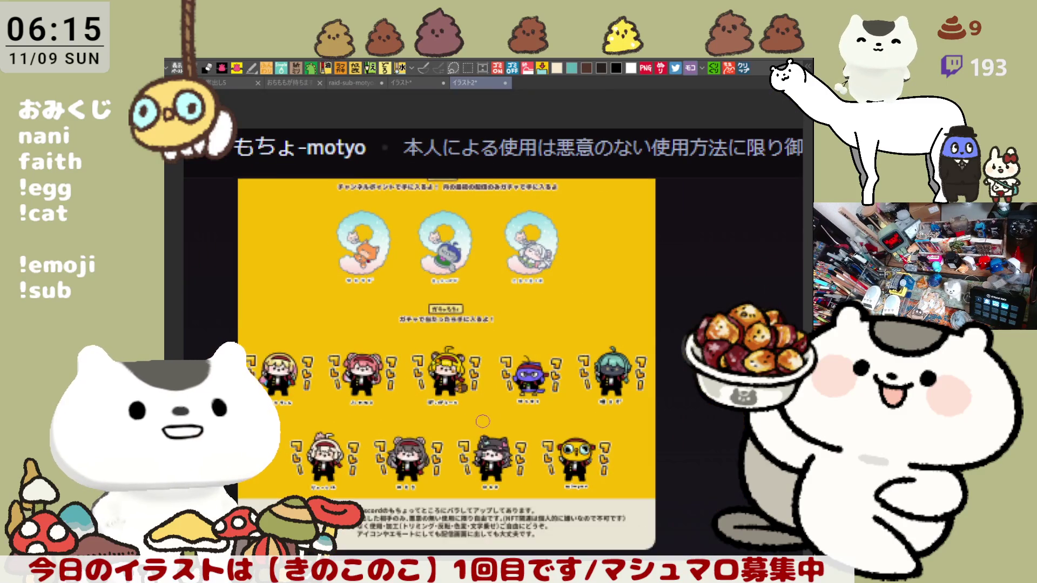
pyautogui.scroll(-3, 535, 447)
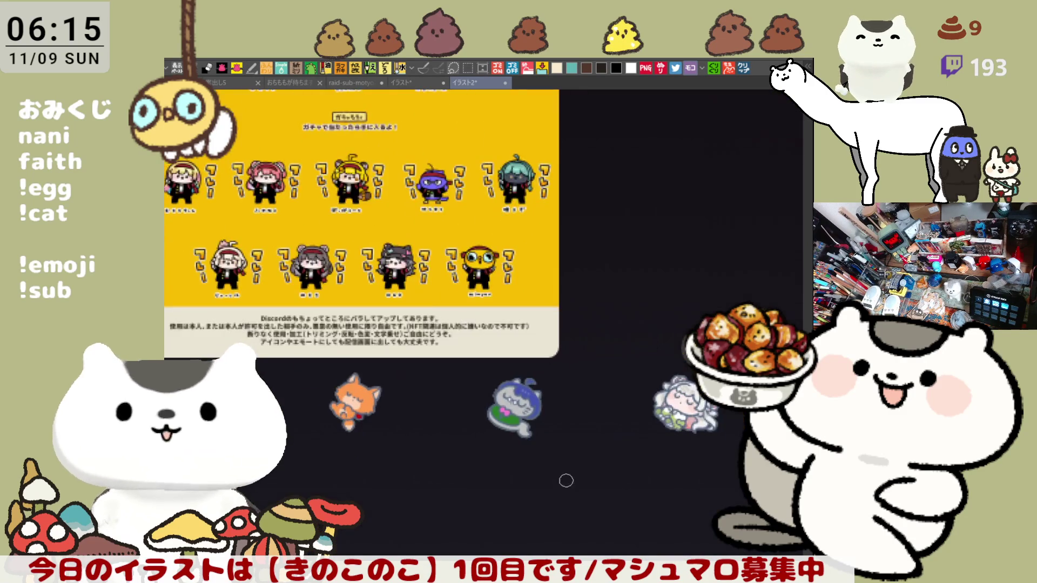
pyautogui.scroll(-3, 566, 268)
pyautogui.scroll(-2, 559, 332)
pyautogui.scroll(1, 599, 350)
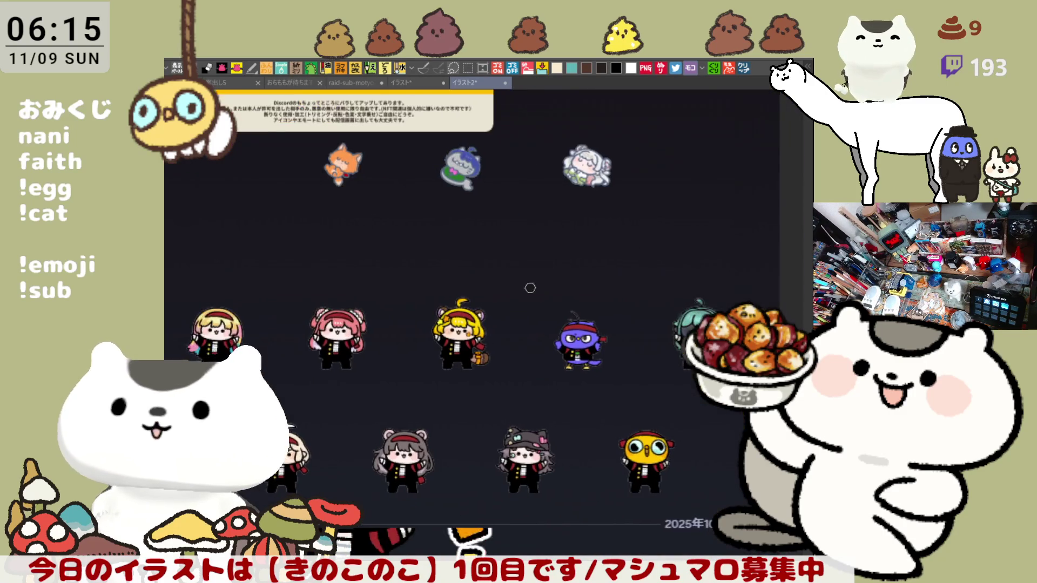
pyautogui.scroll(-1, 485, 264)
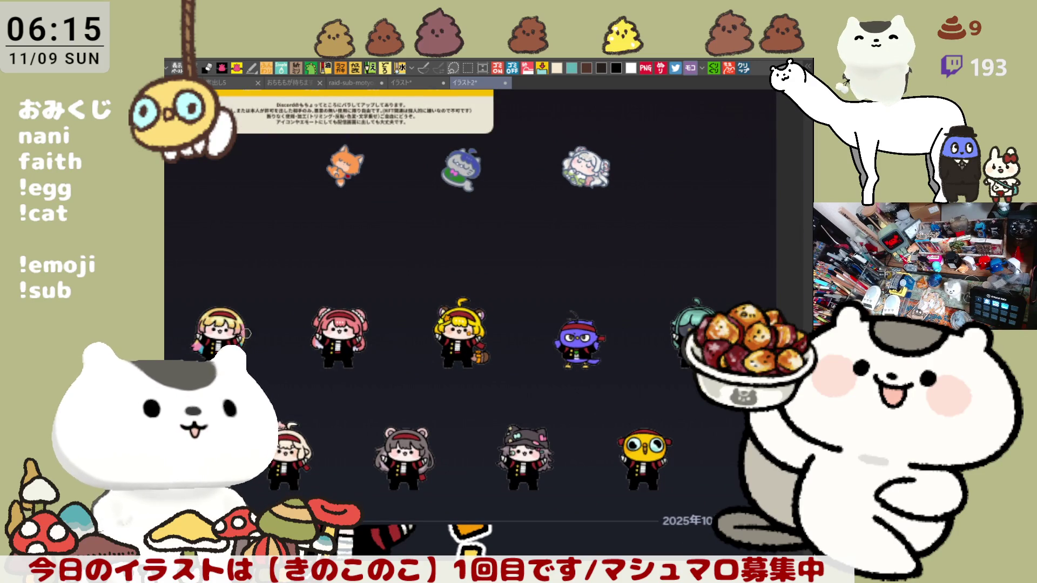
pyautogui.scroll(3, 486, 324)
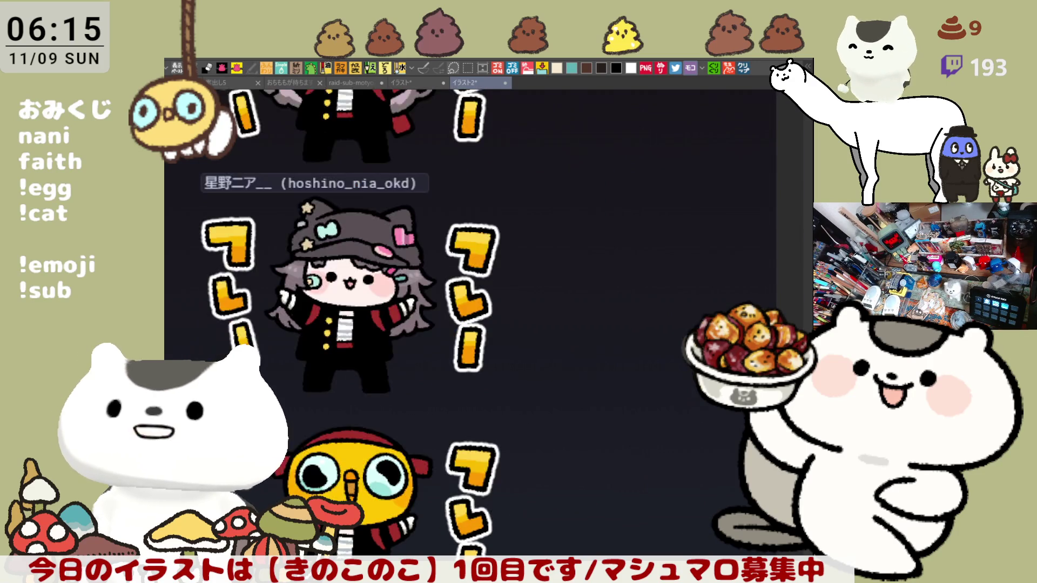
pyautogui.scroll(-3, 486, 324)
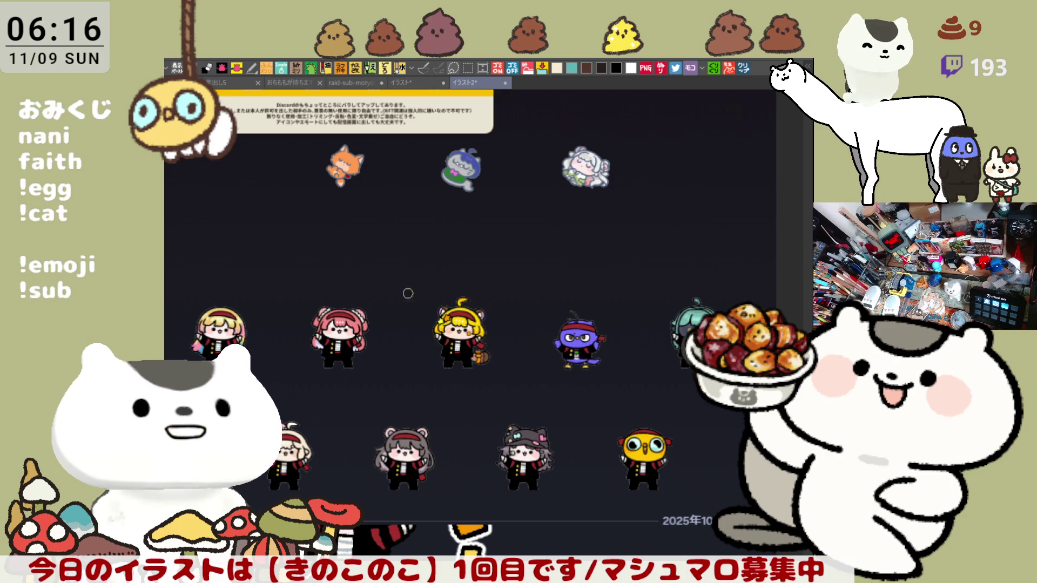
pyautogui.scroll(1, 408, 302)
pyautogui.scroll(1, 411, 296)
pyautogui.scroll(1, 407, 294)
pyautogui.scroll(1, 403, 284)
pyautogui.scroll(-2, 404, 288)
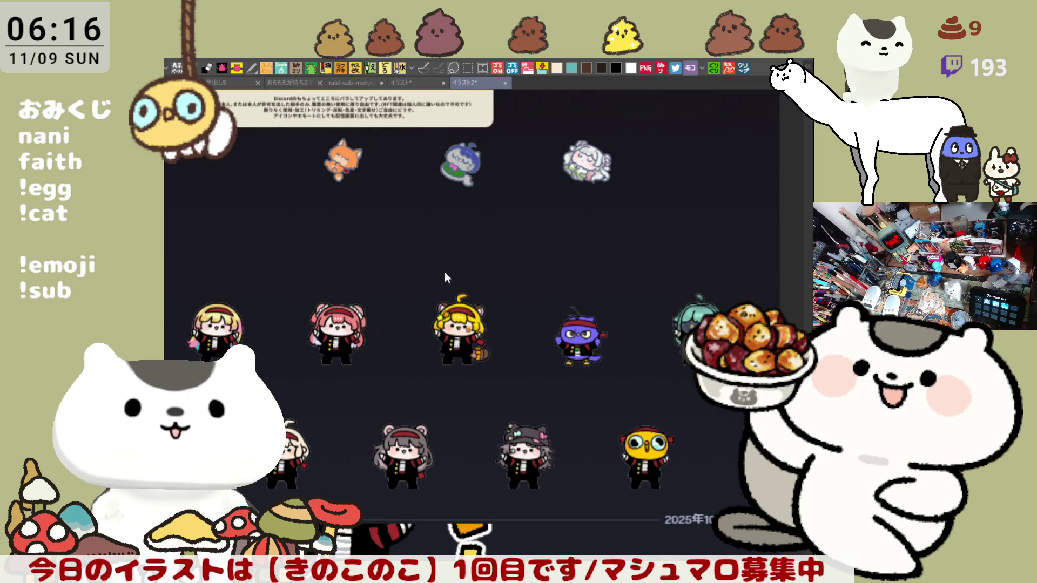
# Step: Close the cheer sticker overview and the Discord screenshot to return to the mushroom sheet
pyautogui.click(503, 82)
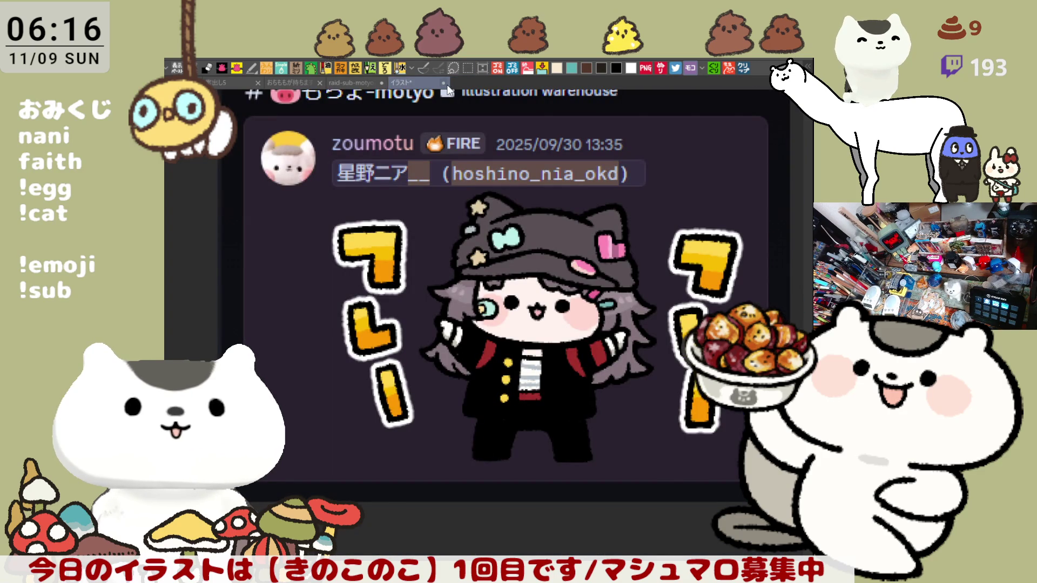
pyautogui.hotkey('ctrl', 'w')
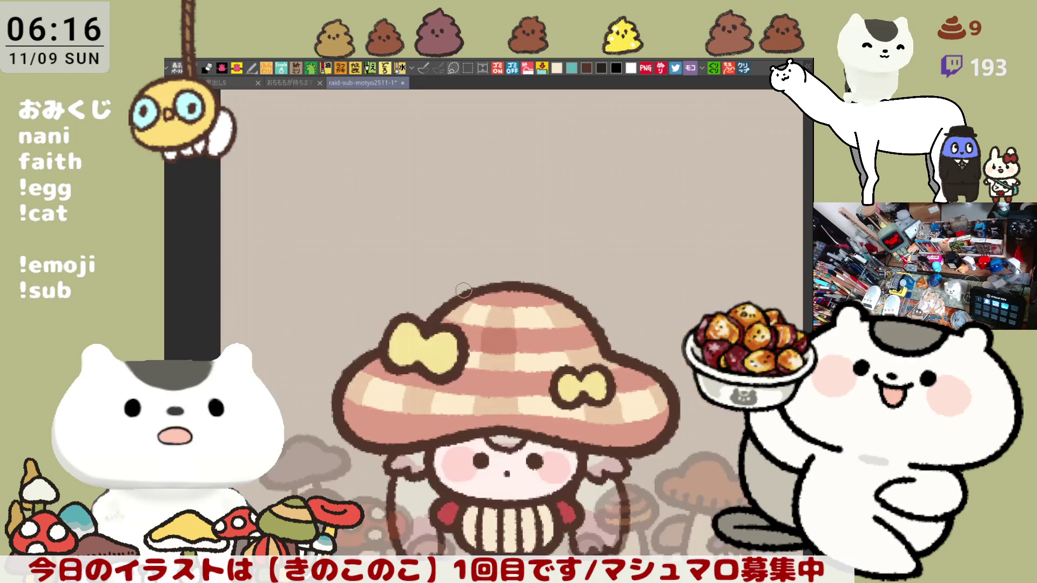
pyautogui.scroll(-2, 542, 290)
pyautogui.scroll(-1, 542, 290)
pyautogui.moveTo(541, 291); pyautogui.dragTo(418, 387)
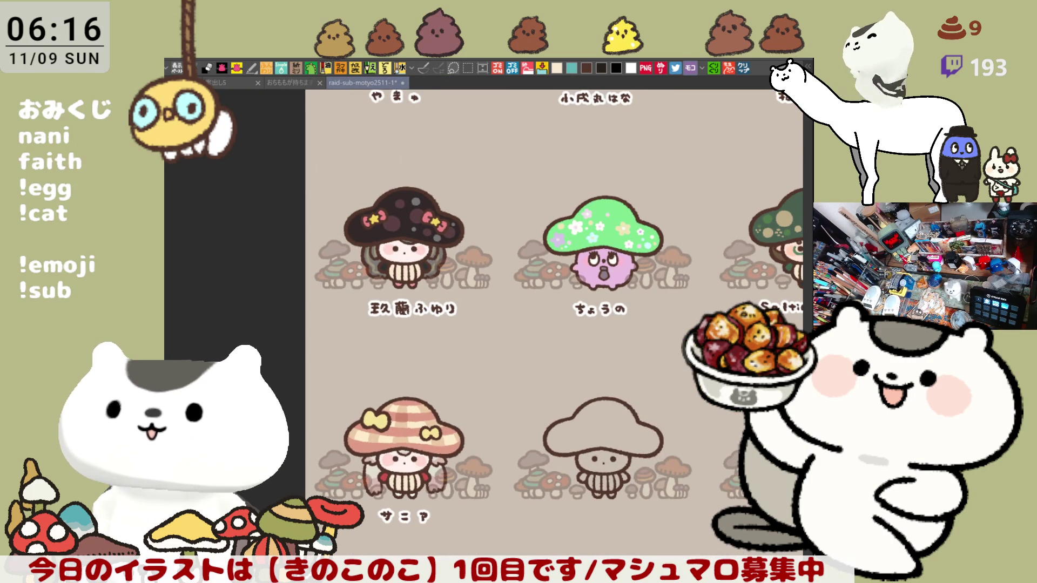
pyautogui.moveTo(581, 322); pyautogui.dragTo(489, 364)
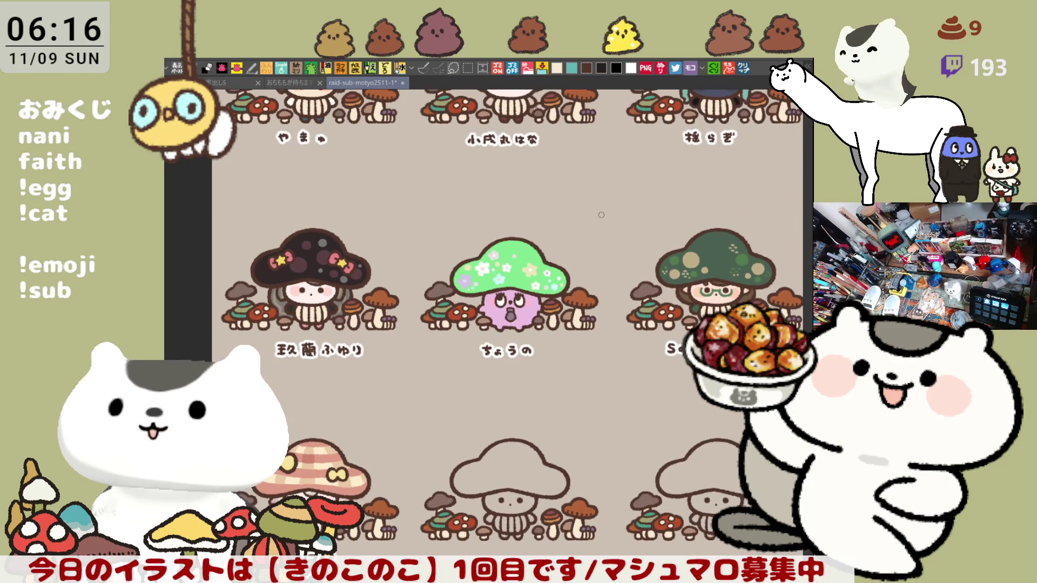
pyautogui.moveTo(558, 205); pyautogui.dragTo(573, 359)
pyautogui.moveTo(518, 292); pyautogui.dragTo(534, 333)
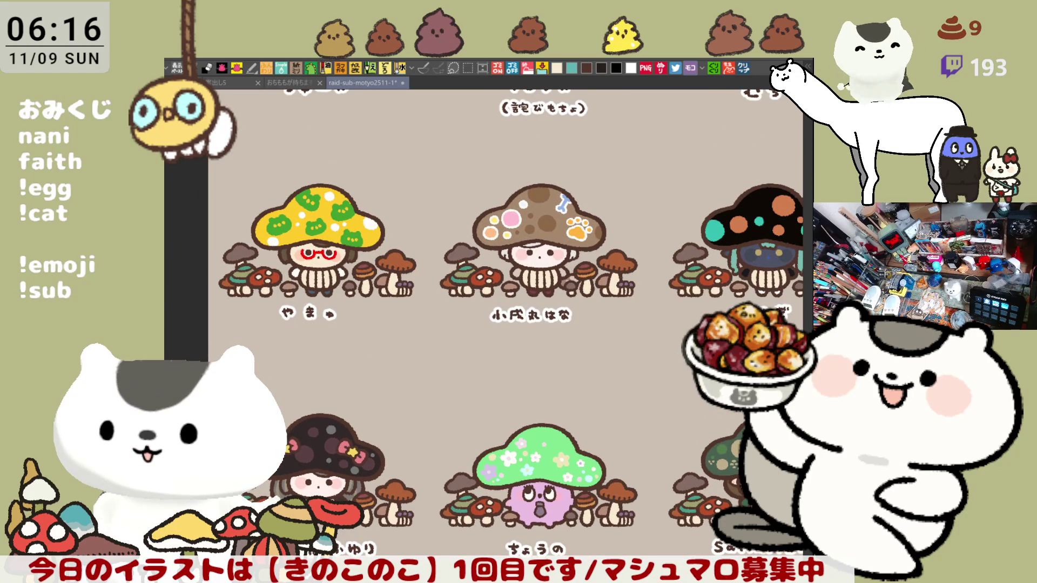
pyautogui.moveTo(674, 430); pyautogui.dragTo(544, 406)
pyautogui.scroll(-2, 569, 312)
pyautogui.scroll(-1, 569, 313)
pyautogui.scroll(-1, 569, 313)
pyautogui.moveTo(568, 312); pyautogui.dragTo(520, 306)
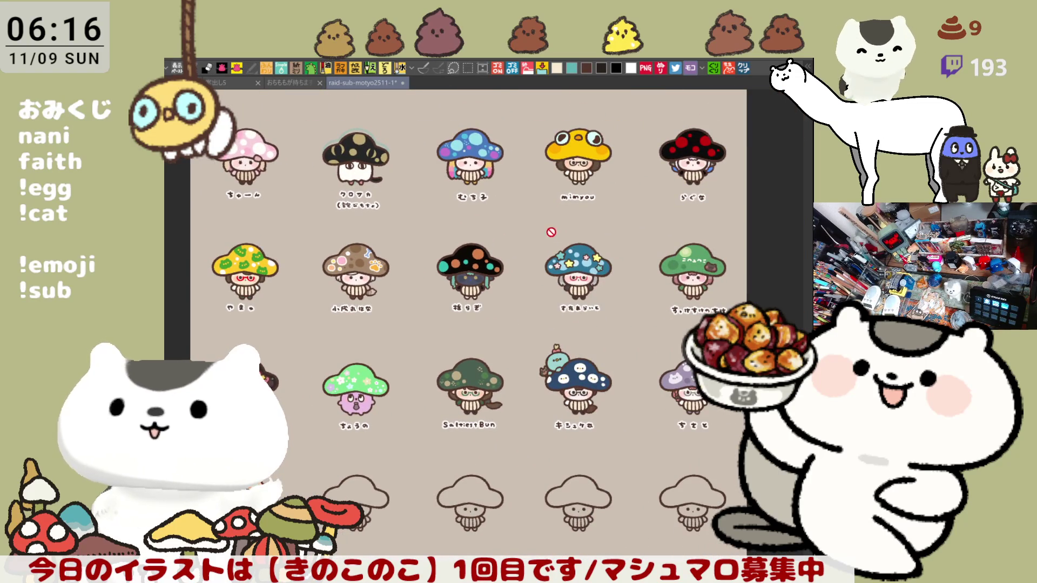
pyautogui.scroll(2, 552, 233)
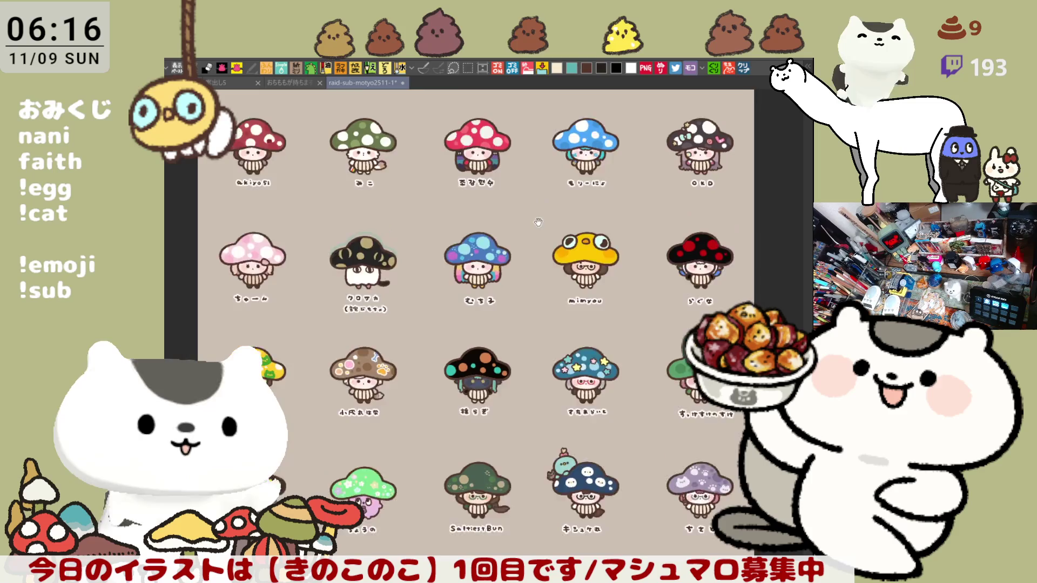
pyautogui.scroll(2, 548, 270)
pyautogui.scroll(1, 548, 269)
pyautogui.scroll(1, 548, 270)
pyautogui.scroll(1, 547, 267)
pyautogui.scroll(1, 543, 263)
pyautogui.scroll(-2, 541, 262)
pyautogui.scroll(2, 539, 242)
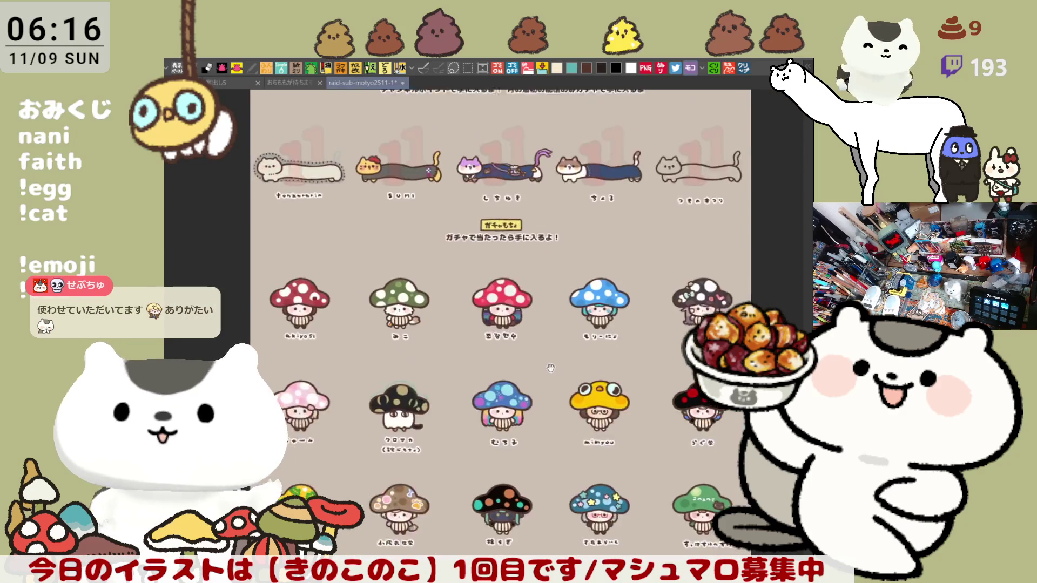
pyautogui.scroll(1, 553, 334)
pyautogui.scroll(1, 331, 243)
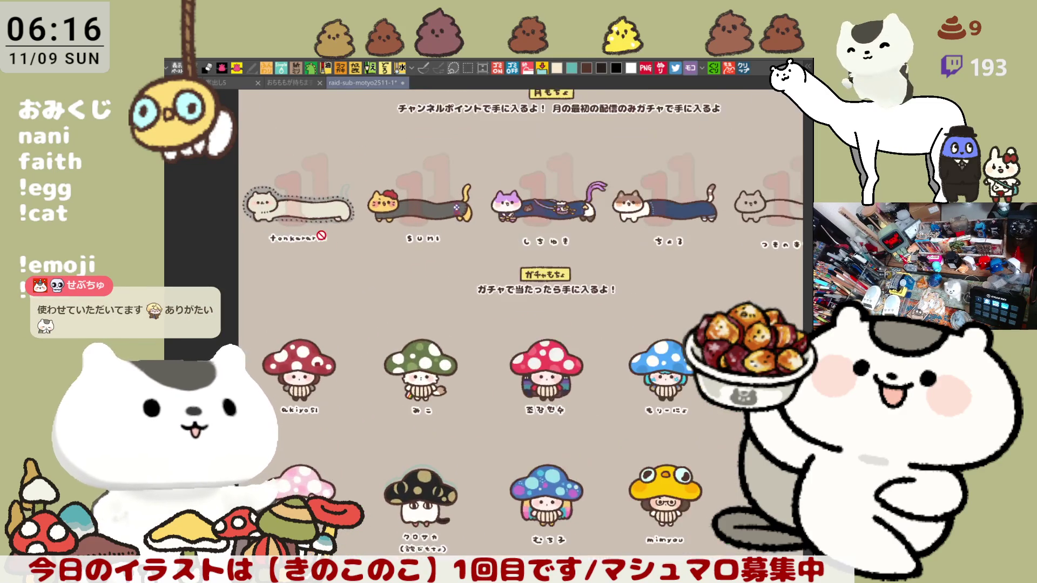
pyautogui.scroll(1, 329, 238)
pyautogui.scroll(1, 318, 234)
pyautogui.scroll(-1, 405, 324)
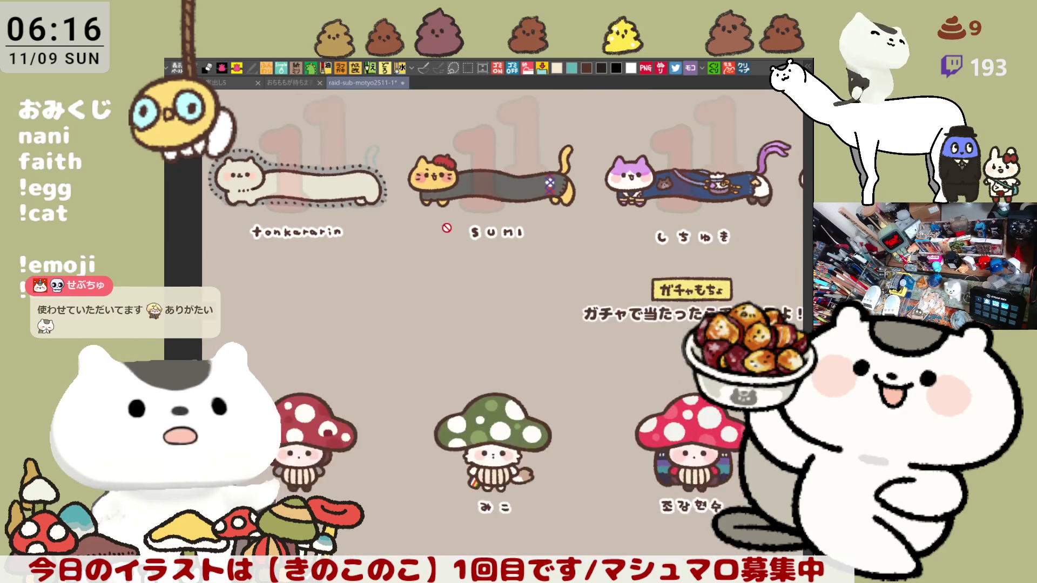
pyautogui.scroll(-1, 445, 213)
pyautogui.scroll(-1, 445, 212)
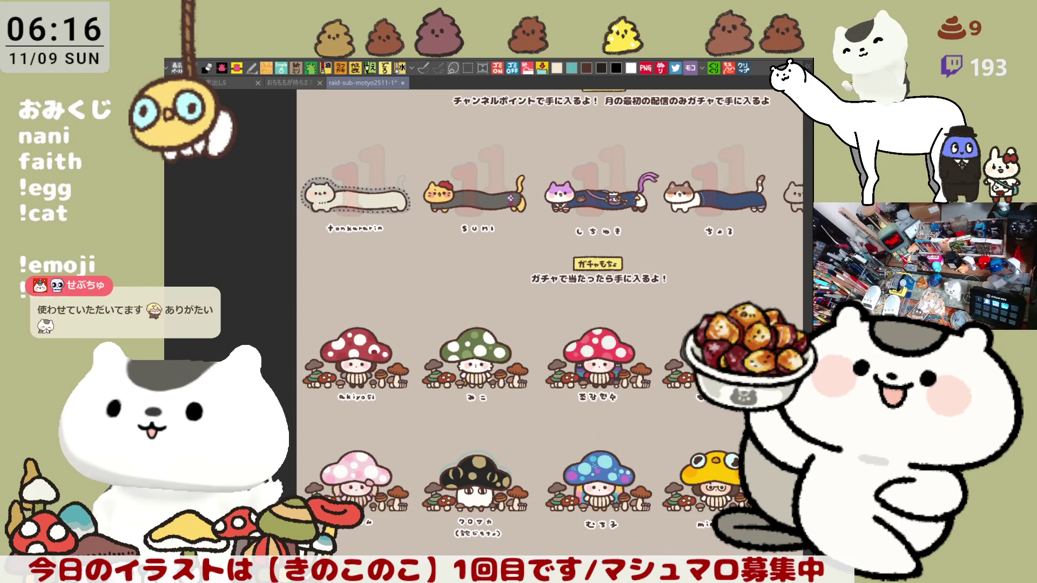
pyautogui.scroll(-3, 551, 324)
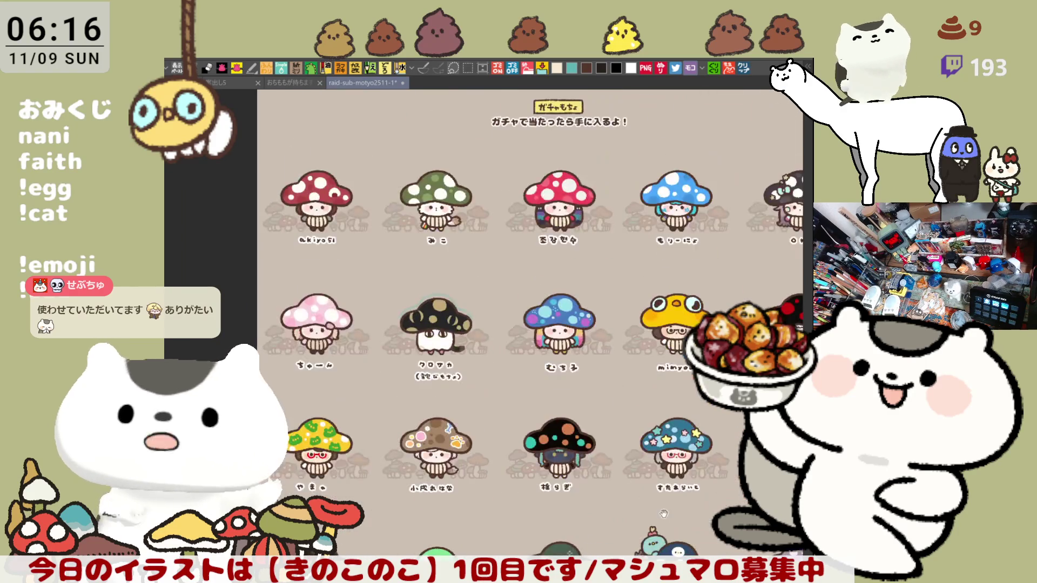
pyautogui.scroll(-3, 551, 324)
pyautogui.scroll(-3, 551, 324)
pyautogui.scroll(1, 288, 443)
pyautogui.scroll(1, 288, 443)
pyautogui.scroll(1, 287, 443)
pyautogui.scroll(1, 288, 444)
pyautogui.scroll(1, 287, 442)
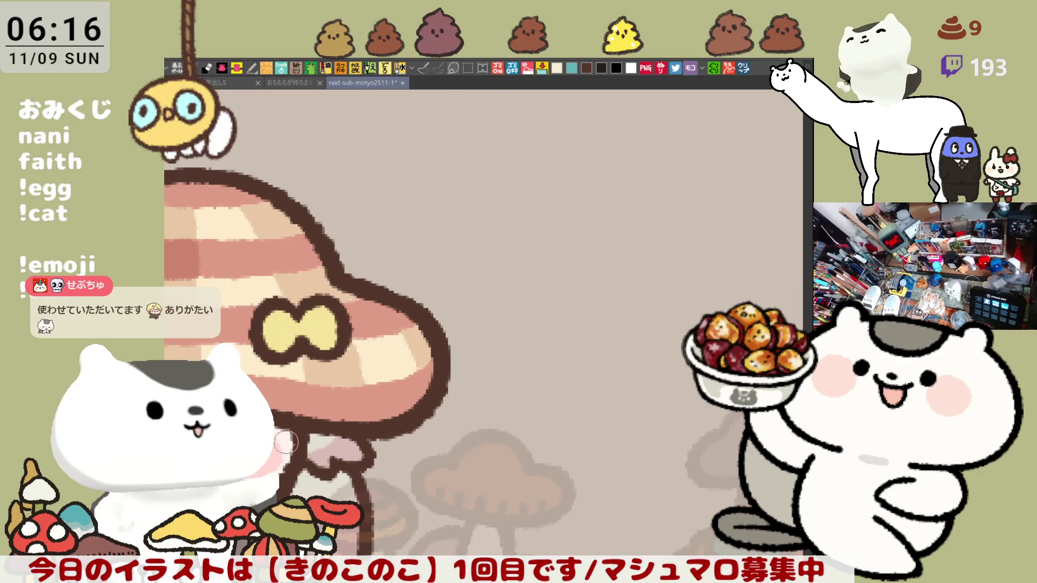
# Step: Airbrush a lighter pink patch on the hat and darker shading along its lower-left edge
pyautogui.moveTo(286, 442); pyautogui.dragTo(528, 448)
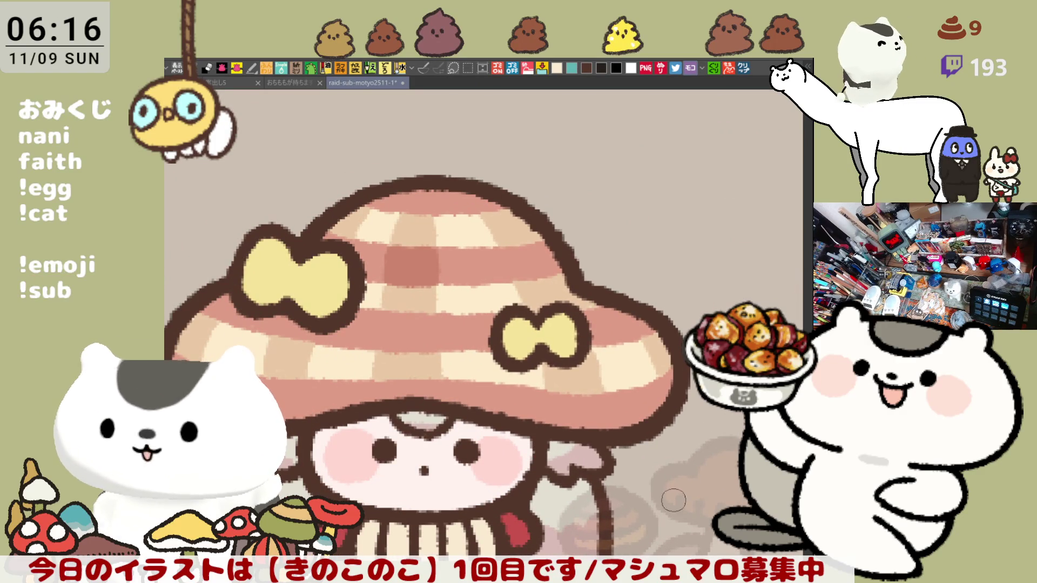
pyautogui.scroll(-2, 538, 200)
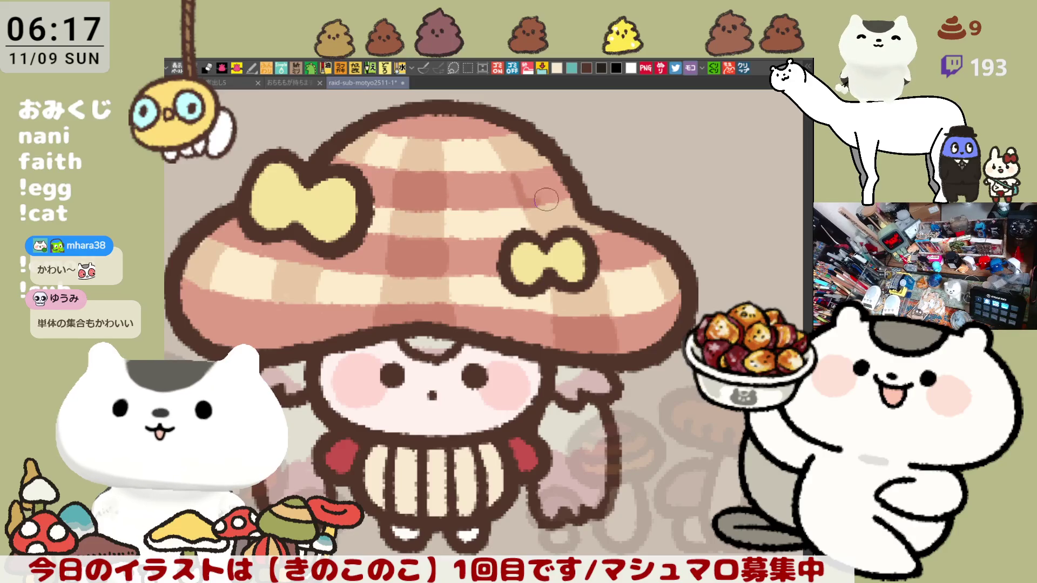
pyautogui.moveTo(526, 186)
pyautogui.mouseDown()
pyautogui.moveTo(553, 170)
pyautogui.moveTo(535, 188)
pyautogui.mouseUp()
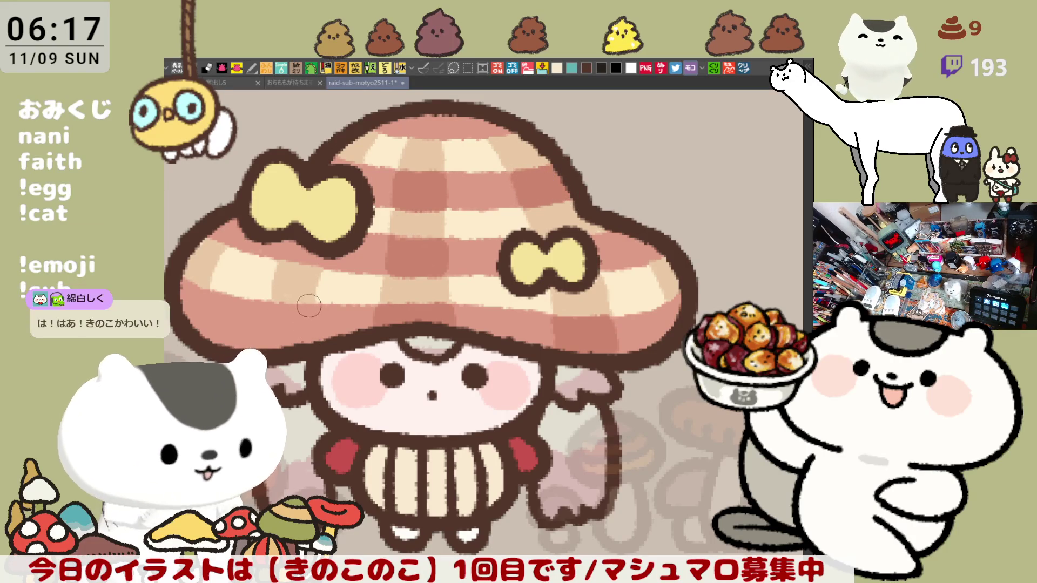
pyautogui.moveTo(272, 302); pyautogui.dragTo(268, 351)
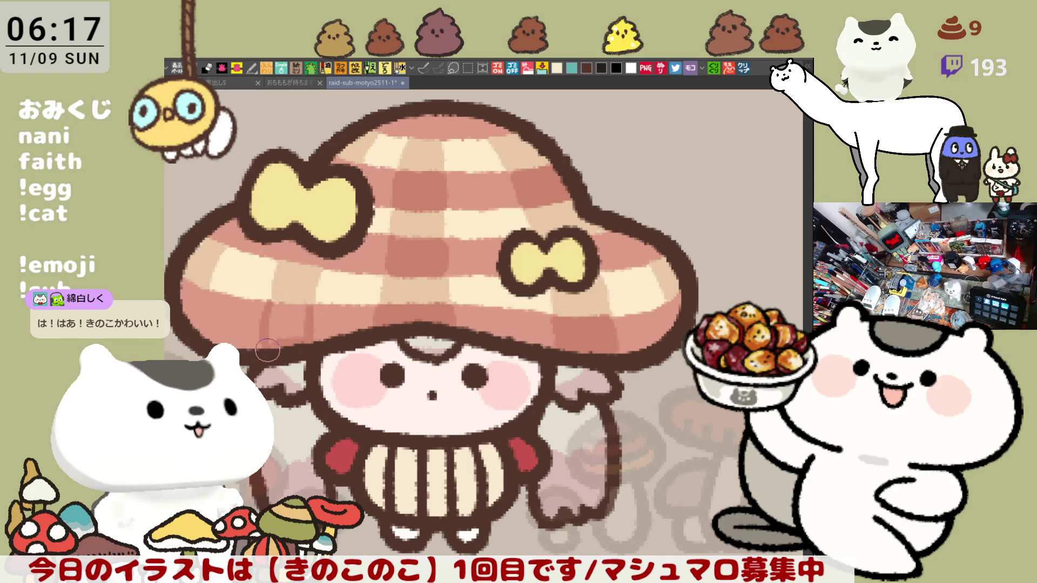
pyautogui.moveTo(273, 304)
pyautogui.mouseDown()
pyautogui.moveTo(285, 257)
pyautogui.moveTo(321, 262)
pyautogui.moveTo(303, 251)
pyautogui.mouseUp()
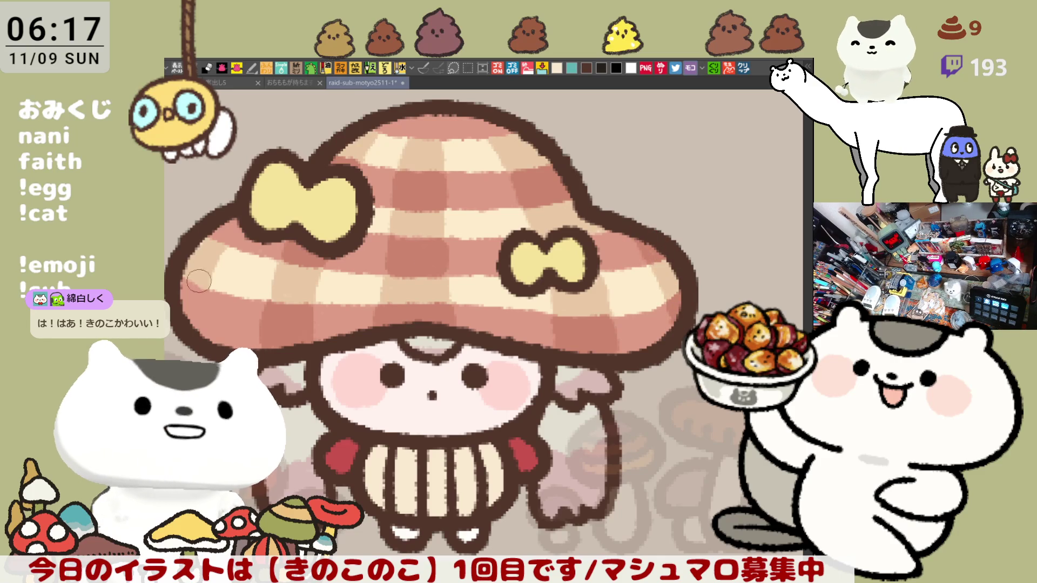
pyautogui.moveTo(210, 289); pyautogui.dragTo(193, 302)
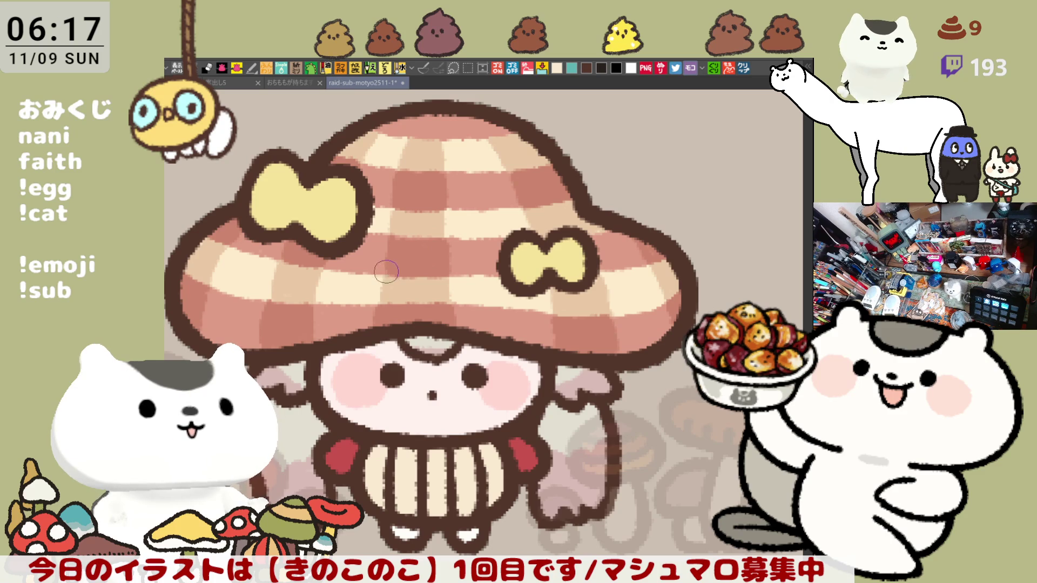
pyautogui.scroll(-2, 412, 292)
pyautogui.scroll(-2, 454, 293)
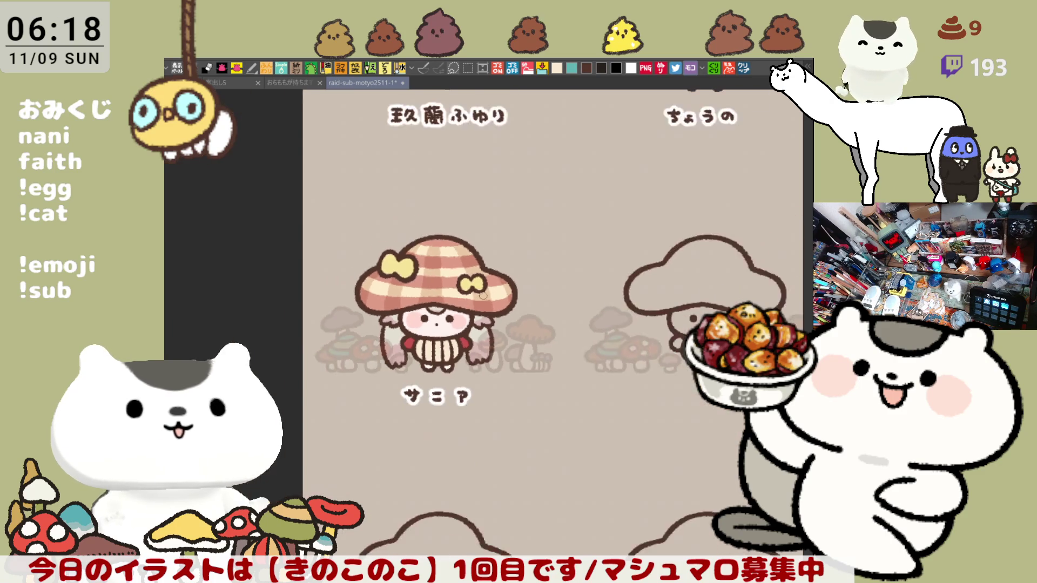
pyautogui.scroll(-2, 502, 293)
pyautogui.scroll(-1, 550, 293)
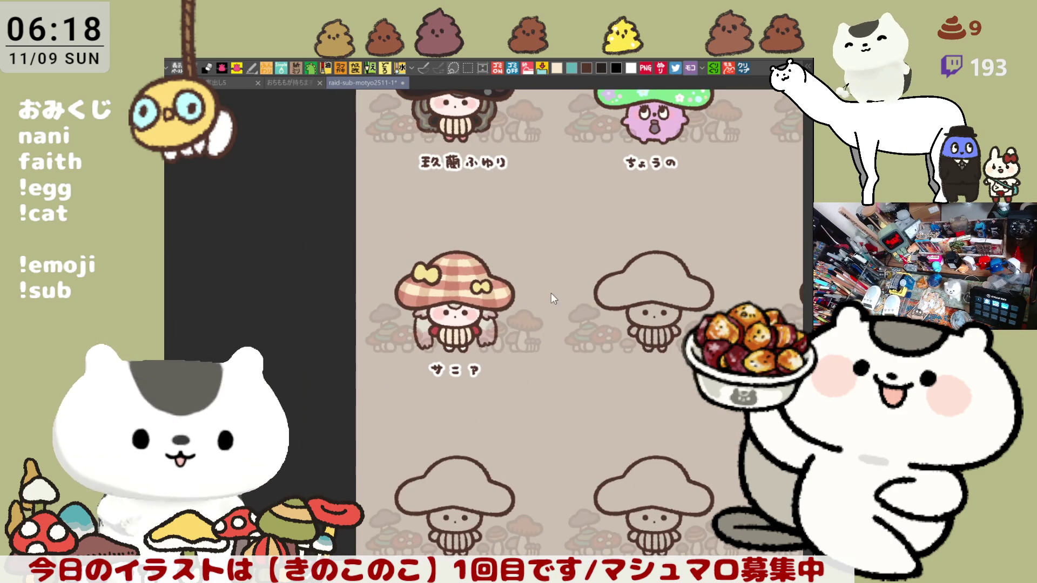
pyautogui.scroll(1, 550, 293)
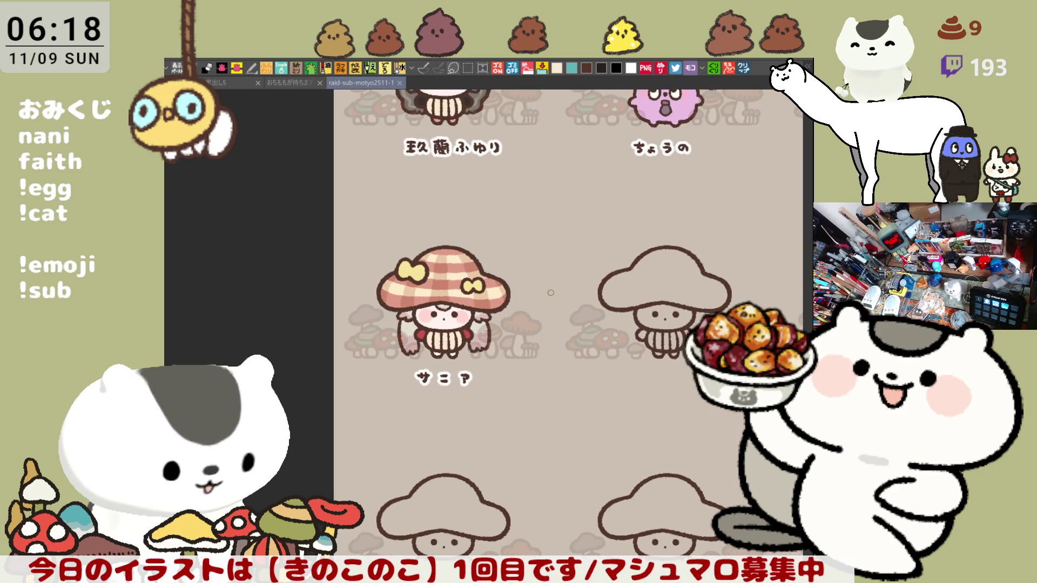
pyautogui.scroll(1, 551, 293)
pyautogui.scroll(-1, 551, 292)
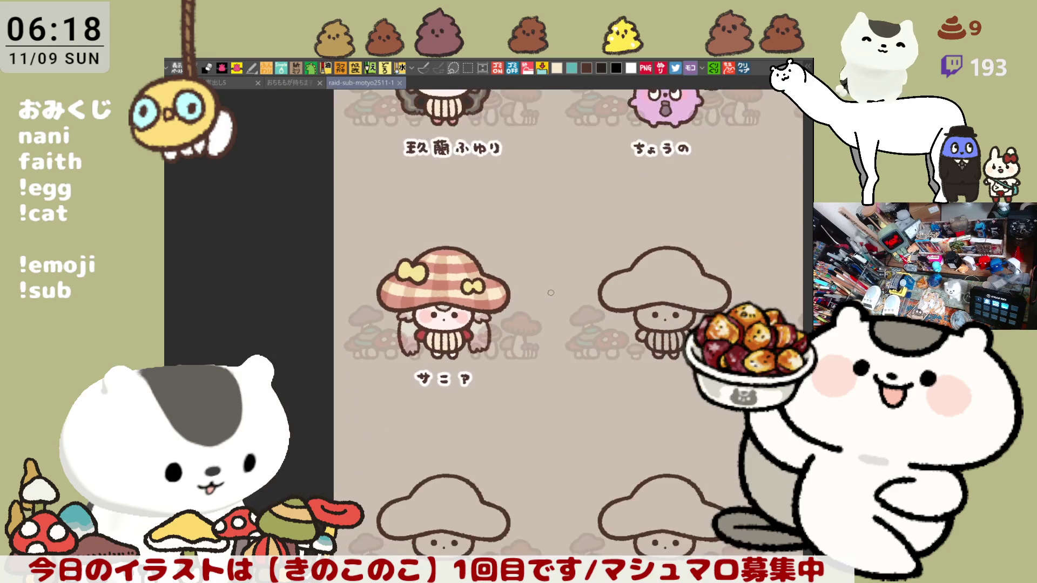
pyautogui.scroll(-1, 453, 359)
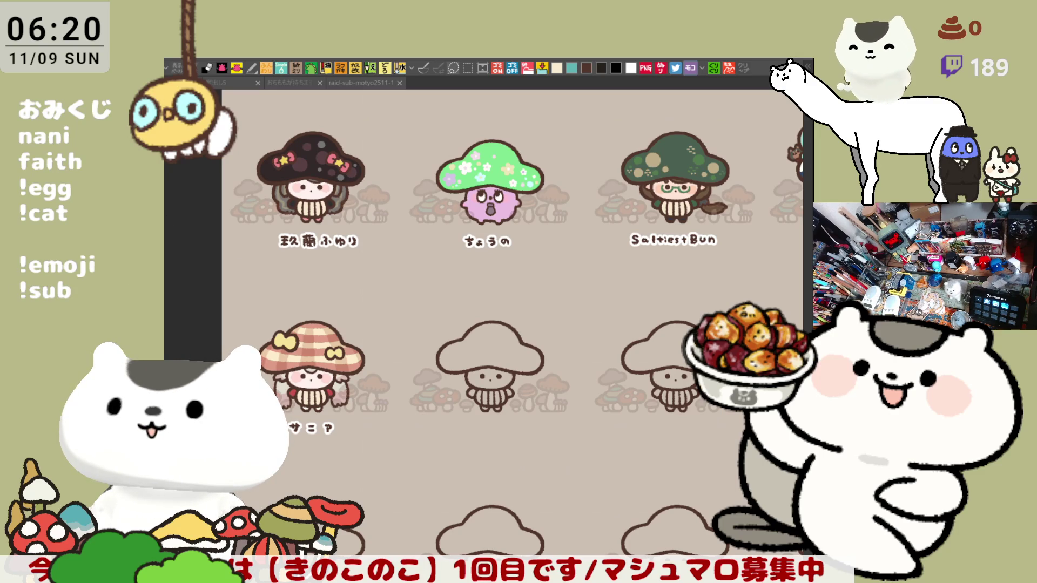
# Step: Return to the character sheet document showing the named mushroom girls
pyautogui.click(360, 83)
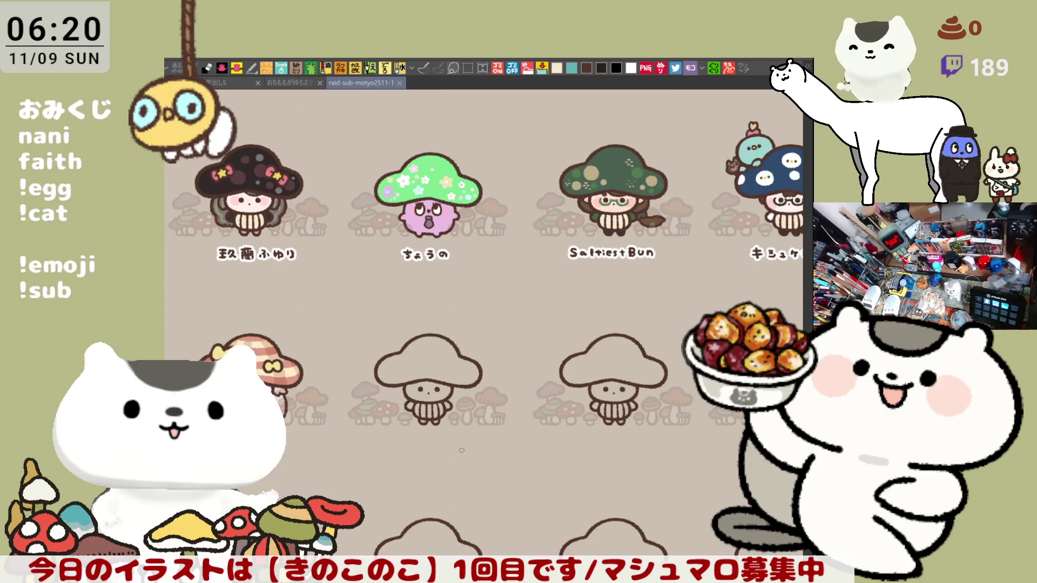
pyautogui.scroll(2, 460, 451)
pyautogui.scroll(1, 460, 450)
pyautogui.scroll(1, 462, 450)
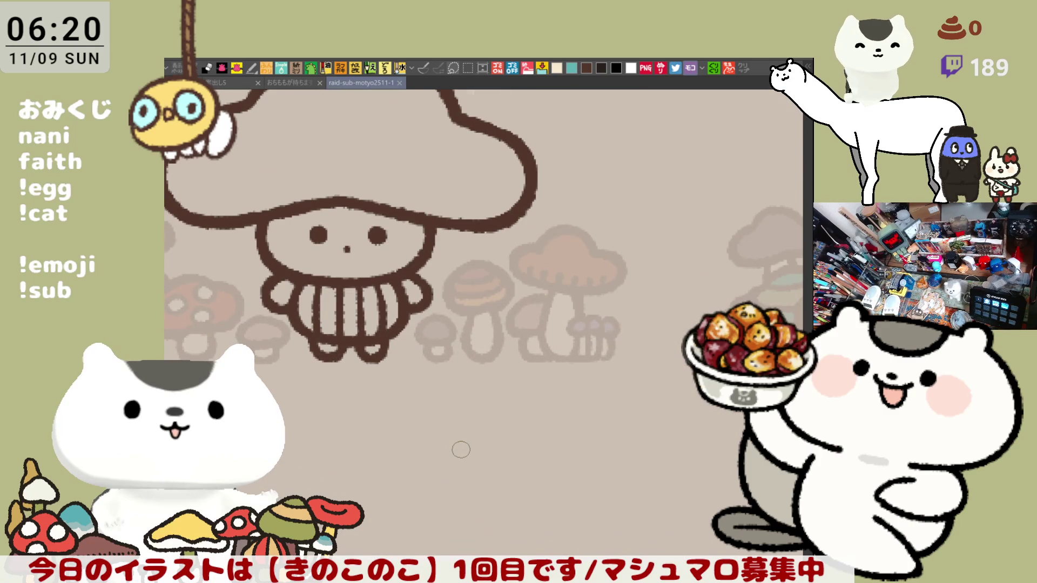
# Step: Hand-letter ひなたん beneath the blank mushroom outline, undoing a stray dash
pyautogui.moveTo(461, 449); pyautogui.dragTo(691, 383)
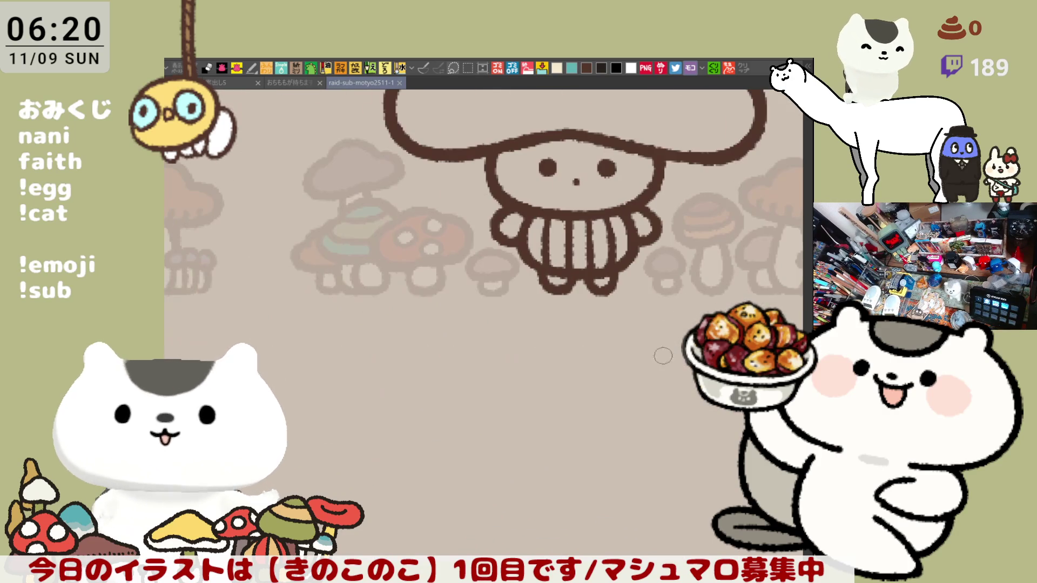
pyautogui.moveTo(445, 316); pyautogui.dragTo(381, 291)
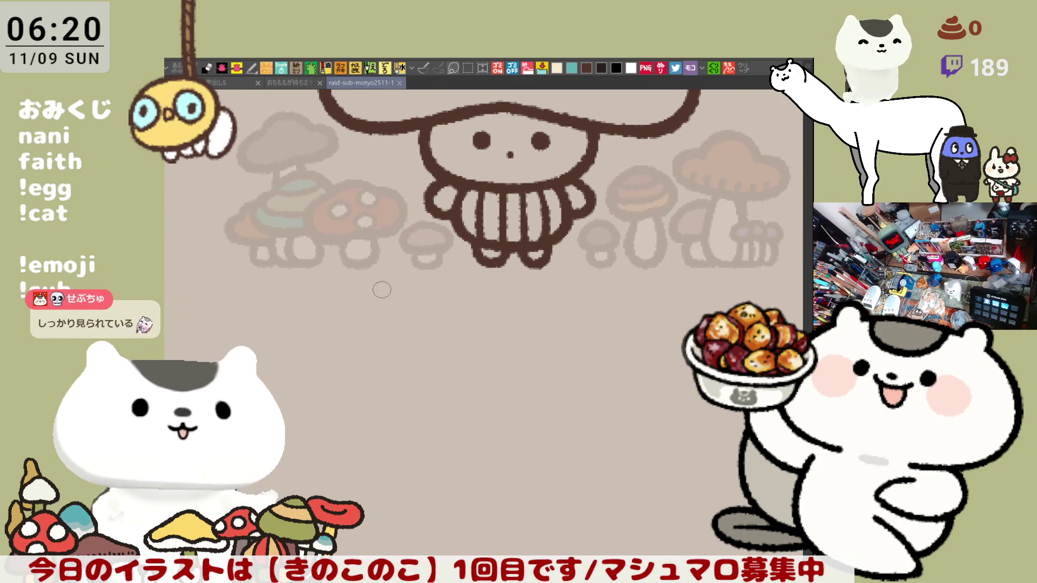
pyautogui.moveTo(296, 317)
pyautogui.mouseDown()
pyautogui.moveTo(344, 333)
pyautogui.moveTo(458, 334)
pyautogui.mouseUp()
pyautogui.hotkey('ctrl', 'z')
pyautogui.hotkey('ctrl', 'z')
pyautogui.hotkey('ctrl', 'z')
pyautogui.moveTo(396, 325)
pyautogui.mouseDown()
pyautogui.moveTo(406, 344)
pyautogui.moveTo(458, 331)
pyautogui.moveTo(438, 351)
pyautogui.moveTo(509, 348)
pyautogui.mouseUp()
pyautogui.click(524, 344)
# Step: Continue the caption with ぬか after ひなたん-
pyautogui.moveTo(554, 325)
pyautogui.mouseDown()
pyautogui.moveTo(559, 356)
pyautogui.moveTo(577, 340)
pyautogui.moveTo(614, 347)
pyautogui.mouseUp()
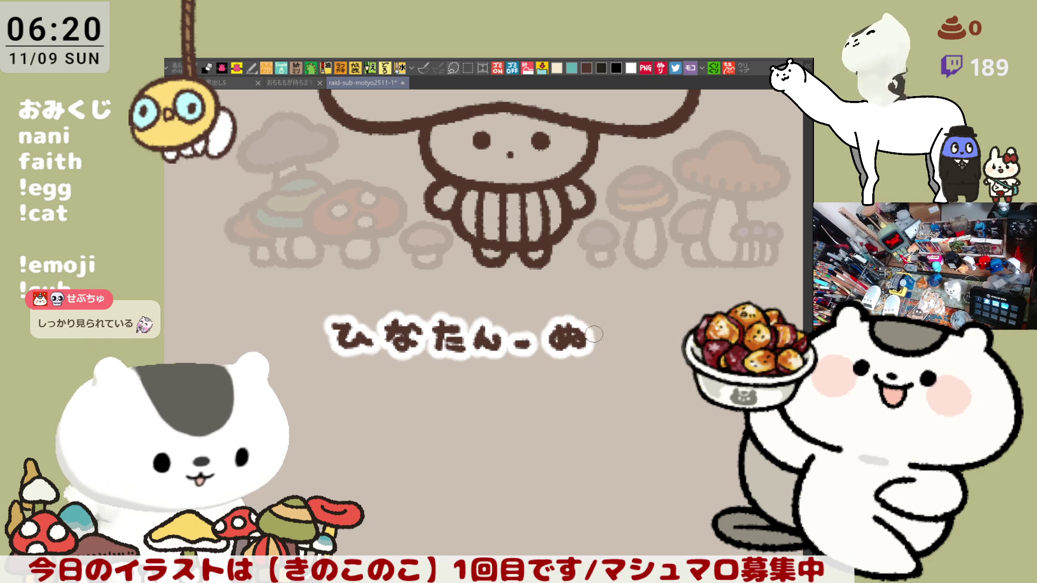
pyautogui.moveTo(609, 322); pyautogui.dragTo(599, 350)
pyautogui.moveTo(620, 327)
pyautogui.mouseDown()
pyautogui.moveTo(625, 337)
pyautogui.moveTo(594, 361)
pyautogui.mouseUp()
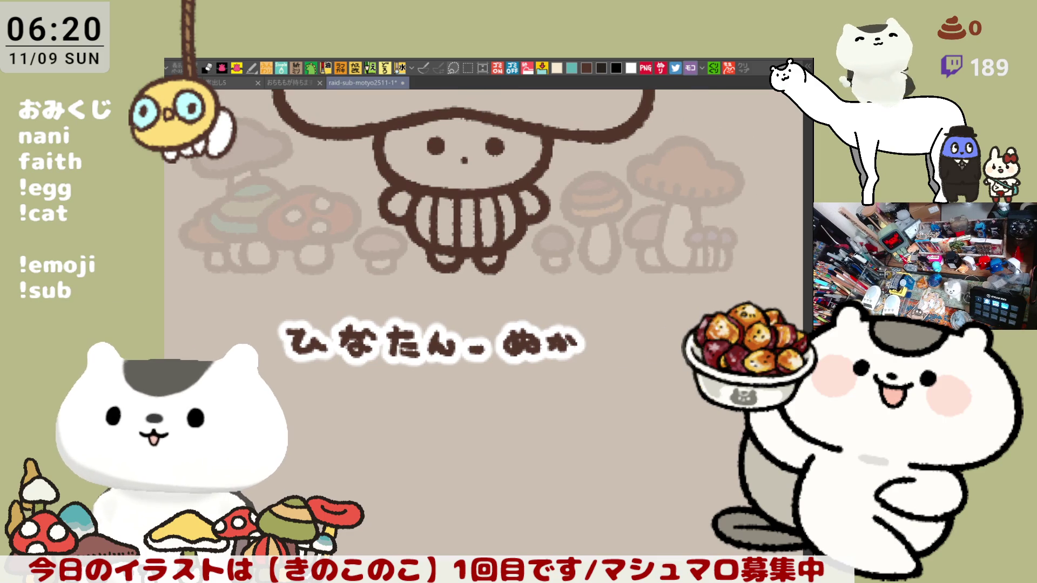
pyautogui.press('m')
# Step: Select the lettered name and shift it left and slightly up, then deselect
pyautogui.moveTo(699, 436); pyautogui.dragTo(250, 305)
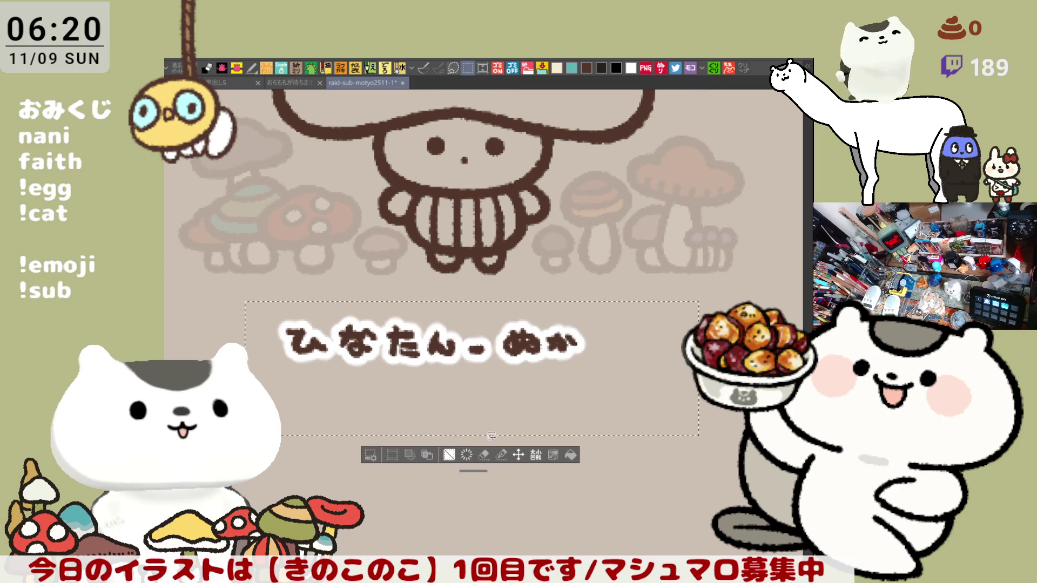
pyautogui.click(515, 450)
pyautogui.moveTo(544, 382); pyautogui.dragTo(460, 404)
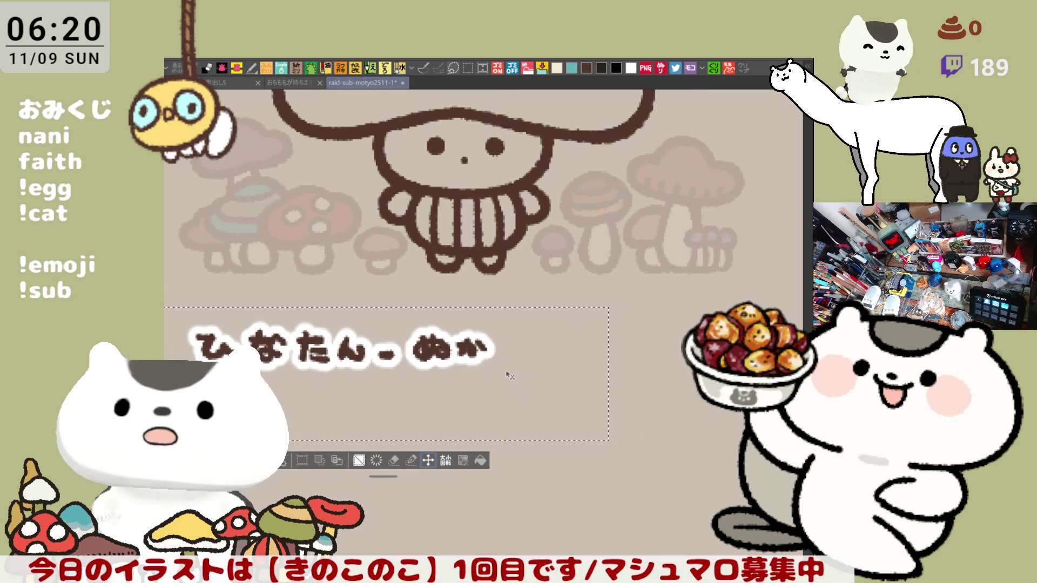
pyautogui.moveTo(510, 378); pyautogui.dragTo(503, 375)
pyautogui.hotkey('ctrl', 'd')
# Step: Extend the caption with みそせんせい, then start た under the next blank mushroom
pyautogui.moveTo(496, 338)
pyautogui.mouseDown()
pyautogui.moveTo(504, 360)
pyautogui.moveTo(525, 349)
pyautogui.mouseUp()
pyautogui.moveTo(519, 336)
pyautogui.mouseDown()
pyautogui.moveTo(515, 366)
pyautogui.moveTo(590, 362)
pyautogui.moveTo(593, 340)
pyautogui.mouseUp()
pyautogui.moveTo(585, 327)
pyautogui.mouseDown()
pyautogui.moveTo(586, 353)
pyautogui.moveTo(608, 354)
pyautogui.moveTo(620, 339)
pyautogui.moveTo(658, 361)
pyautogui.moveTo(661, 338)
pyautogui.moveTo(671, 355)
pyautogui.moveTo(685, 341)
pyautogui.moveTo(487, 411)
pyautogui.mouseUp()
pyautogui.scroll(-2, 487, 411)
pyautogui.scroll(-2, 487, 412)
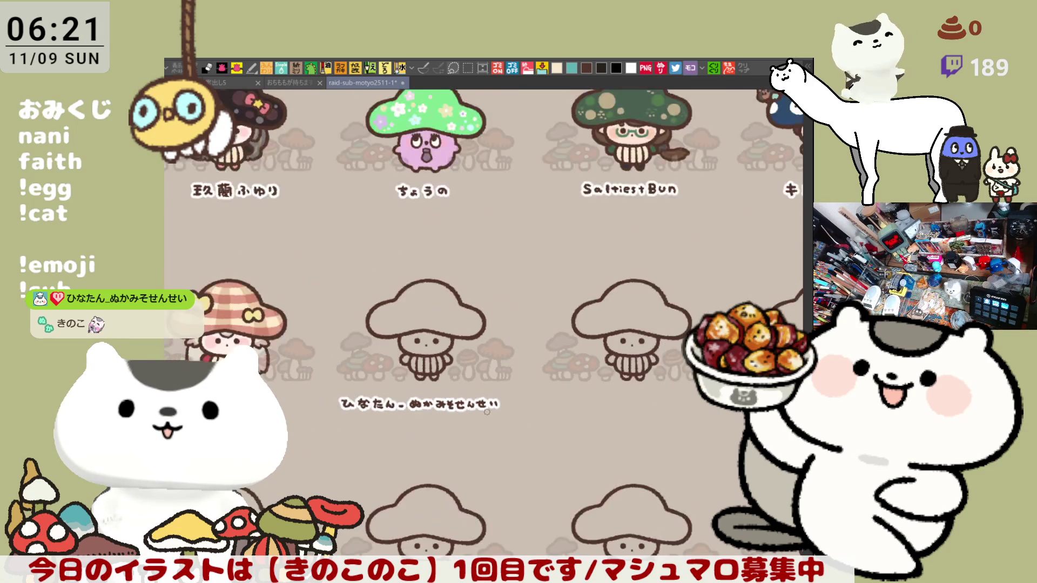
pyautogui.scroll(-2, 487, 412)
pyautogui.moveTo(582, 459); pyautogui.dragTo(566, 393)
pyautogui.scroll(2, 359, 319)
pyautogui.scroll(2, 359, 318)
pyautogui.scroll(2, 359, 318)
pyautogui.moveTo(485, 402)
pyautogui.mouseDown()
pyautogui.moveTo(474, 301)
pyautogui.moveTo(446, 292)
pyautogui.moveTo(425, 323)
pyautogui.moveTo(466, 300)
pyautogui.mouseUp()
pyautogui.moveTo(449, 315)
pyautogui.mouseDown()
pyautogui.moveTo(470, 320)
pyautogui.moveTo(507, 289)
pyautogui.moveTo(501, 324)
pyautogui.moveTo(517, 321)
pyautogui.moveTo(556, 288)
pyautogui.moveTo(554, 318)
pyautogui.mouseUp()
# Step: Finish lettering たあきぃさん under the blank mushroom
pyautogui.moveTo(532, 314); pyautogui.dragTo(557, 324)
pyautogui.moveTo(574, 290); pyautogui.dragTo(577, 314)
pyautogui.moveTo(588, 291)
pyautogui.mouseDown()
pyautogui.moveTo(593, 308)
pyautogui.moveTo(638, 298)
pyautogui.moveTo(609, 323)
pyautogui.mouseUp()
pyautogui.moveTo(631, 294); pyautogui.dragTo(635, 302)
pyautogui.moveTo(617, 309); pyautogui.dragTo(675, 313)
pyautogui.moveTo(697, 398); pyautogui.dragTo(492, 316)
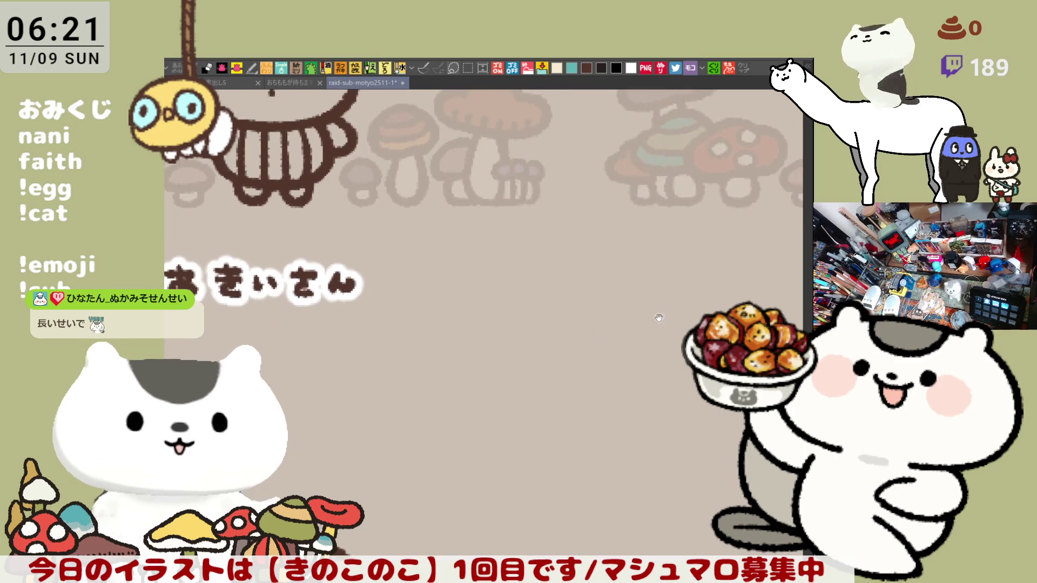
# Step: Letter せぶち under the next blank mushroom, redoing misplaced strokes
pyautogui.moveTo(442, 272)
pyautogui.mouseDown()
pyautogui.moveTo(445, 292)
pyautogui.moveTo(477, 306)
pyautogui.moveTo(471, 283)
pyautogui.mouseUp()
pyautogui.moveTo(447, 271)
pyautogui.mouseDown()
pyautogui.moveTo(477, 274)
pyautogui.moveTo(464, 302)
pyautogui.mouseUp()
pyautogui.hotkey('ctrl', 'z')
pyautogui.hotkey('ctrl', 'z')
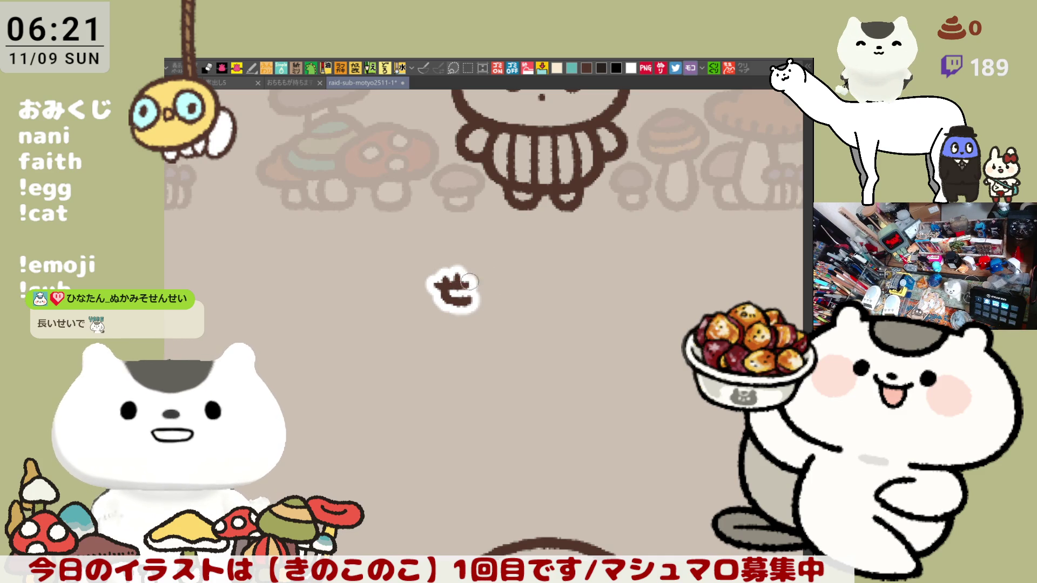
pyautogui.moveTo(512, 272)
pyautogui.mouseDown()
pyautogui.moveTo(521, 283)
pyautogui.moveTo(516, 307)
pyautogui.mouseUp()
pyautogui.moveTo(501, 293)
pyautogui.mouseDown()
pyautogui.moveTo(541, 302)
pyautogui.moveTo(606, 281)
pyautogui.moveTo(588, 312)
pyautogui.mouseUp()
pyautogui.hotkey('ctrl', 'z')
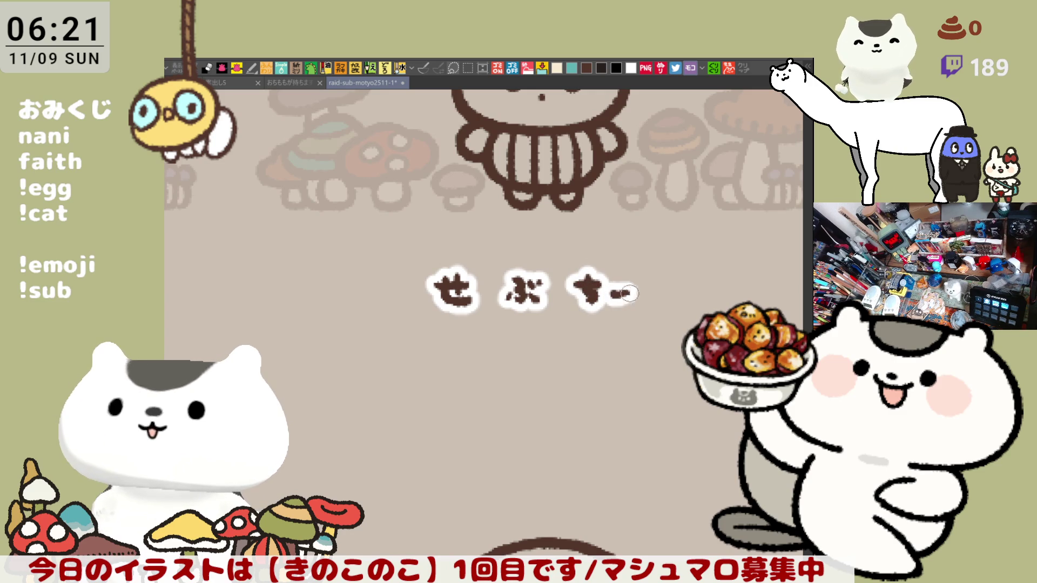
pyautogui.hotkey('ctrl', 'z')
pyautogui.moveTo(591, 269)
pyautogui.mouseDown()
pyautogui.moveTo(598, 308)
pyautogui.moveTo(645, 304)
pyautogui.mouseUp()
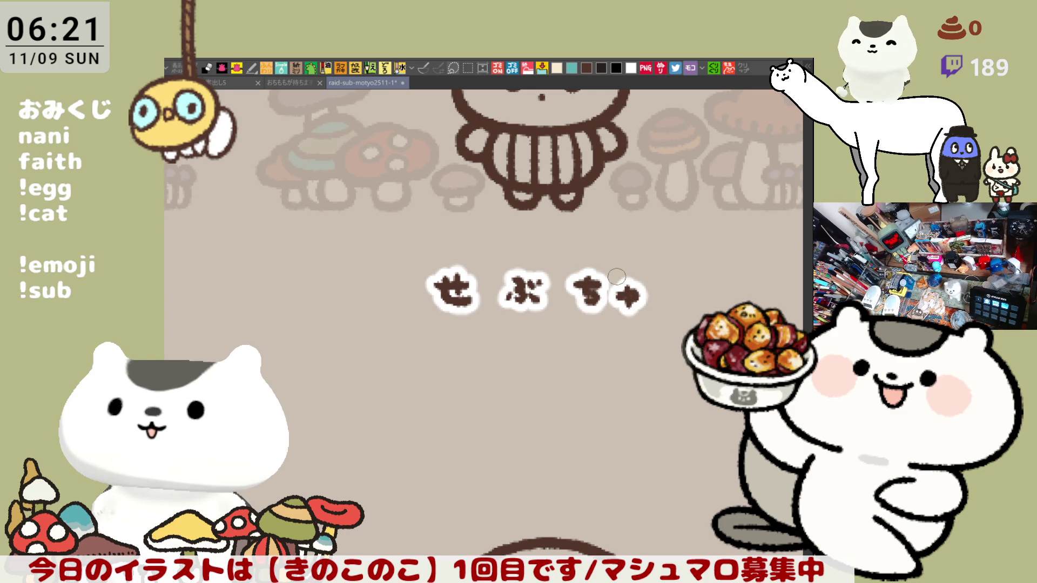
pyautogui.scroll(-2, 616, 277)
pyautogui.scroll(-2, 603, 293)
pyautogui.scroll(-1, 589, 323)
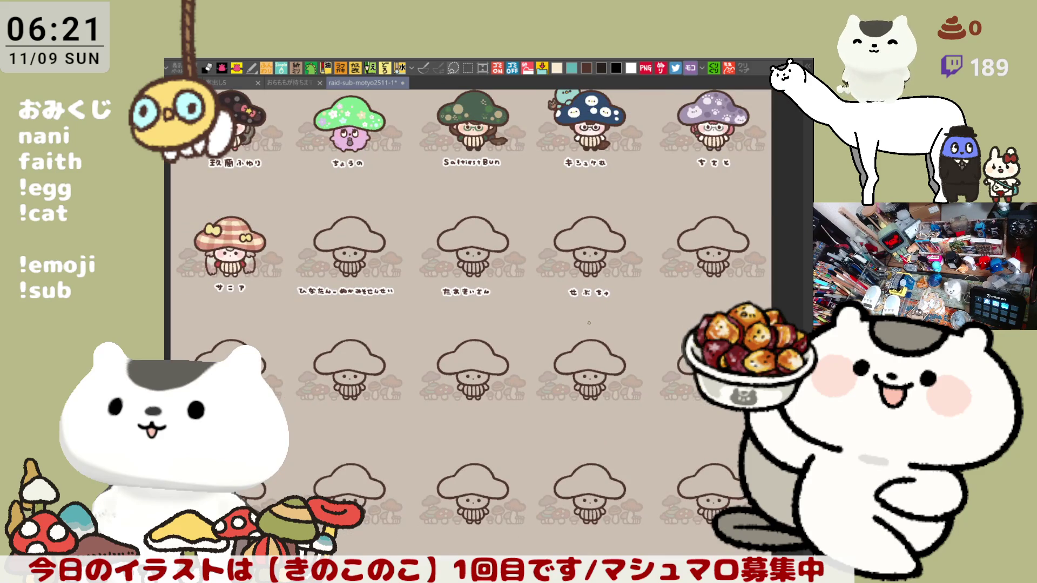
# Step: Pan across the grid to check the lower rows of characters
pyautogui.moveTo(489, 230)
pyautogui.mouseDown()
pyautogui.moveTo(519, 316)
pyautogui.moveTo(558, 220)
pyautogui.moveTo(550, 306)
pyautogui.moveTo(547, 163)
pyautogui.mouseUp()
pyautogui.scroll(-2, 518, 316)
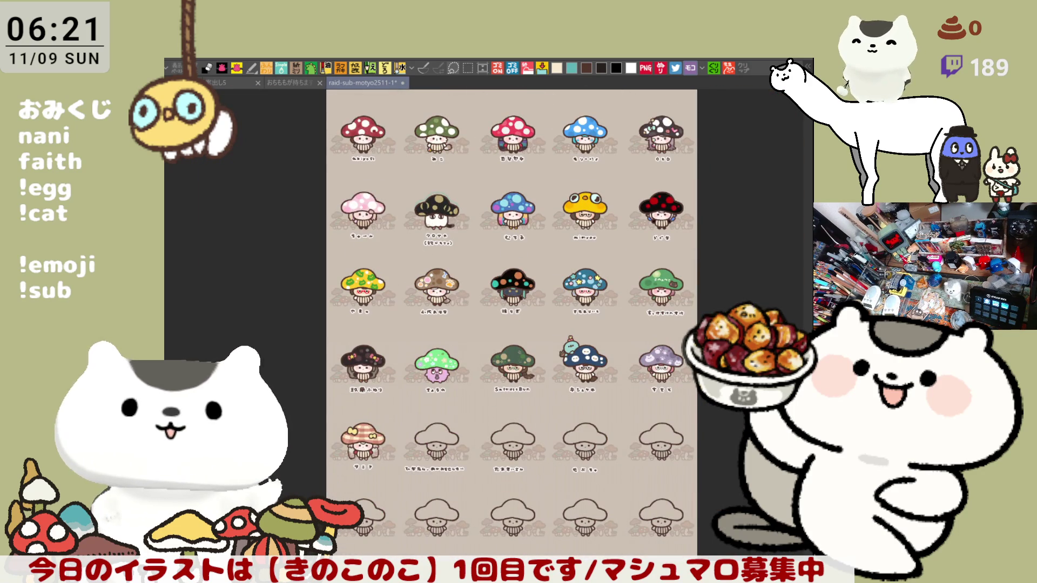
pyautogui.scroll(2, 444, 345)
pyautogui.scroll(1, 444, 345)
pyautogui.scroll(1, 473, 466)
pyautogui.moveTo(473, 465); pyautogui.dragTo(432, 293)
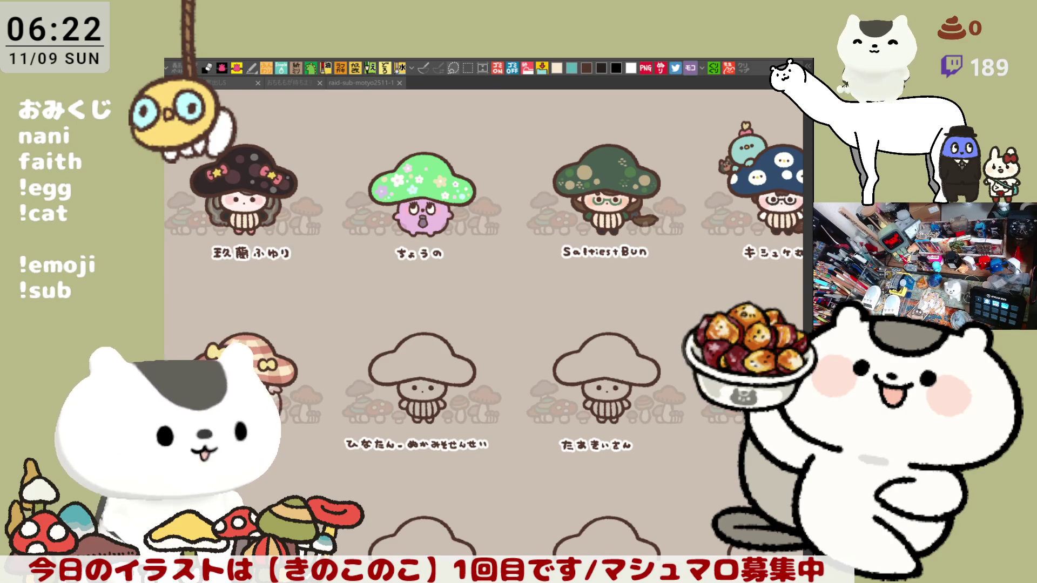
pyautogui.scroll(2, 369, 364)
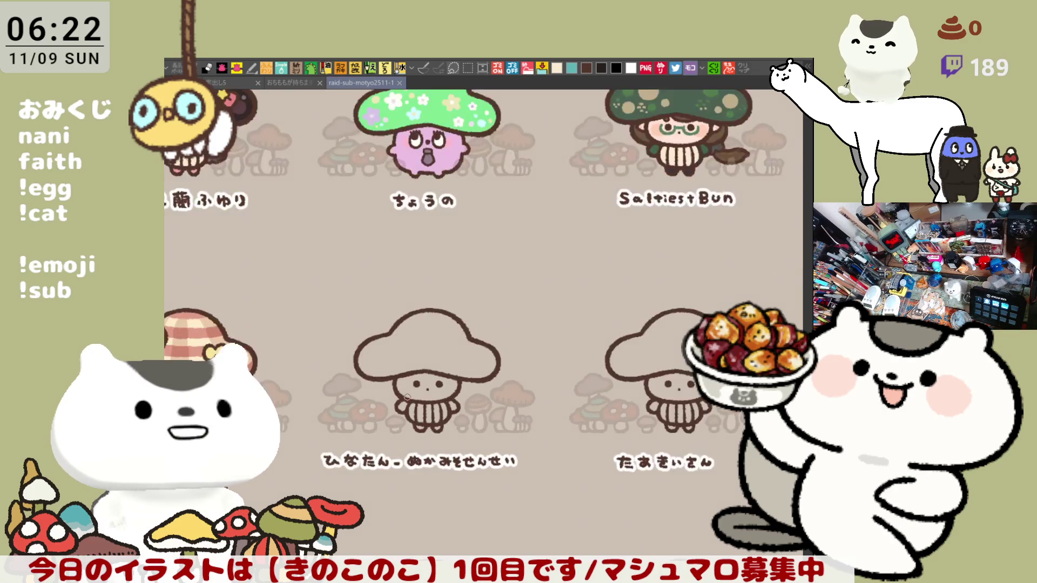
pyautogui.scroll(2, 380, 373)
pyautogui.scroll(2, 406, 394)
pyautogui.scroll(2, 405, 394)
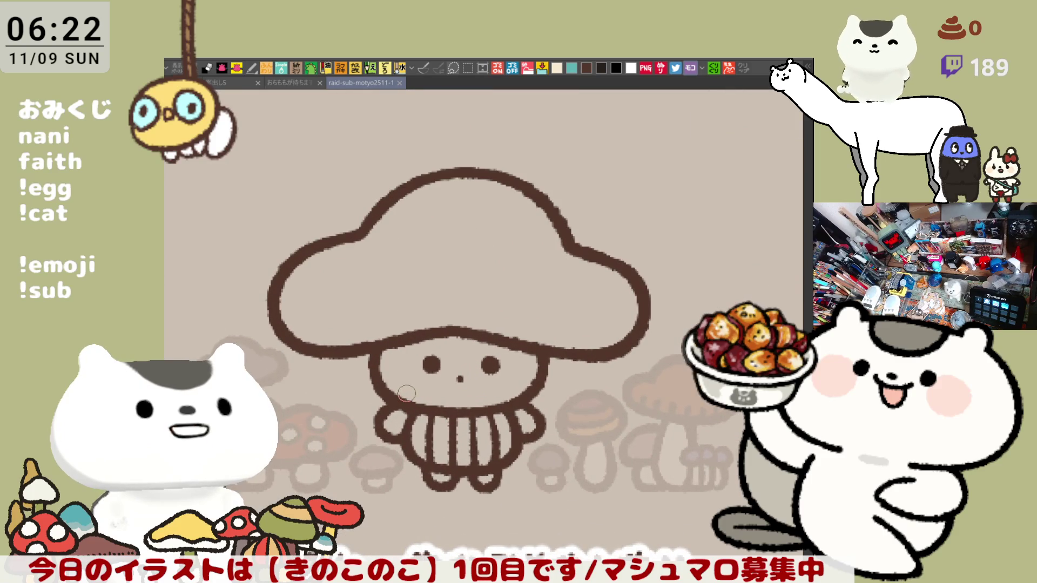
pyautogui.scroll(2, 406, 393)
pyautogui.scroll(2, 406, 394)
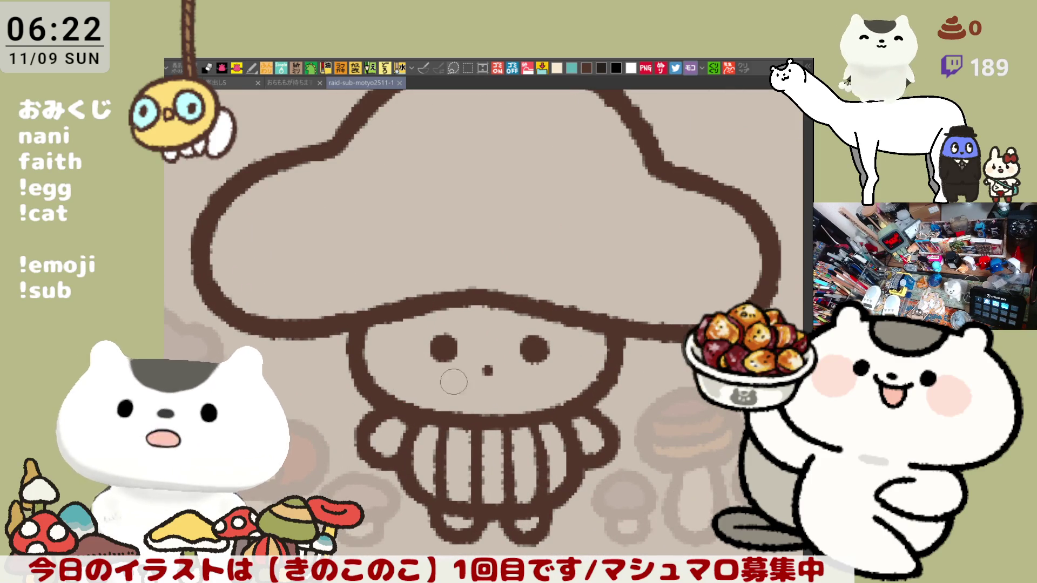
# Step: Dab a small teal accent under the cap's left edge where it meets the face
pyautogui.moveTo(357, 340); pyautogui.dragTo(350, 340)
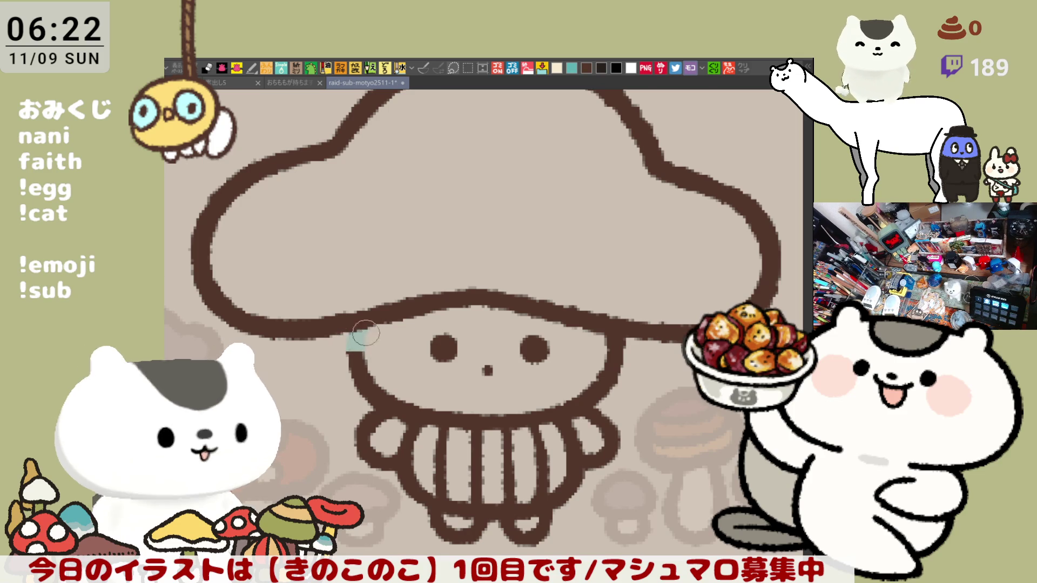
pyautogui.moveTo(361, 342)
pyautogui.mouseDown()
pyautogui.moveTo(342, 330)
pyautogui.moveTo(436, 304)
pyautogui.mouseUp()
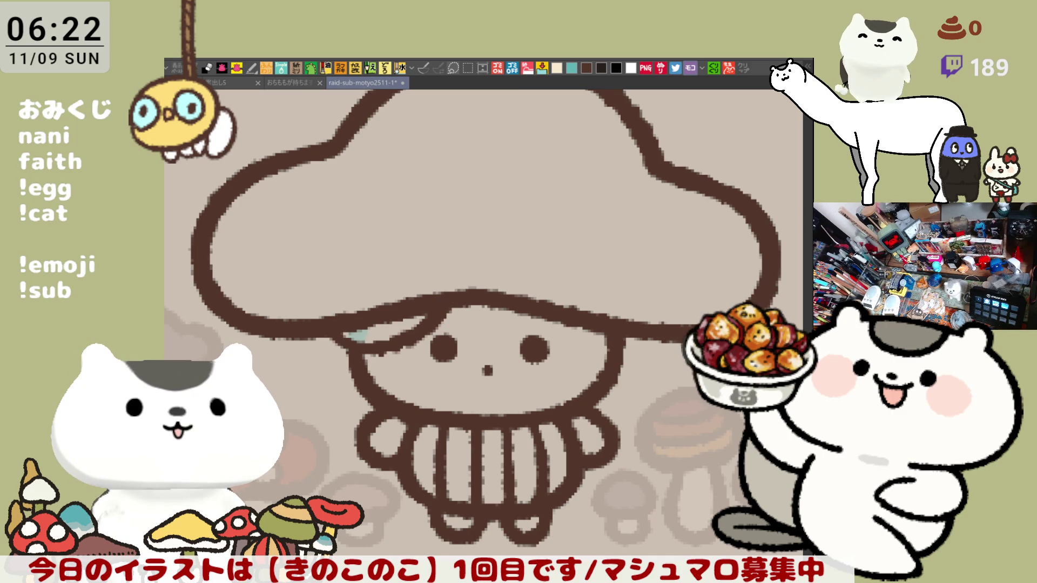
pyautogui.moveTo(505, 355)
pyautogui.mouseDown()
pyautogui.moveTo(477, 318)
pyautogui.moveTo(414, 303)
pyautogui.moveTo(374, 366)
pyautogui.mouseUp()
# Step: Trial and redraw a brown hair strand beside the face, settling on a short strand under the cap
pyautogui.hotkey('ctrl', 'z')
pyautogui.moveTo(362, 302); pyautogui.dragTo(394, 373)
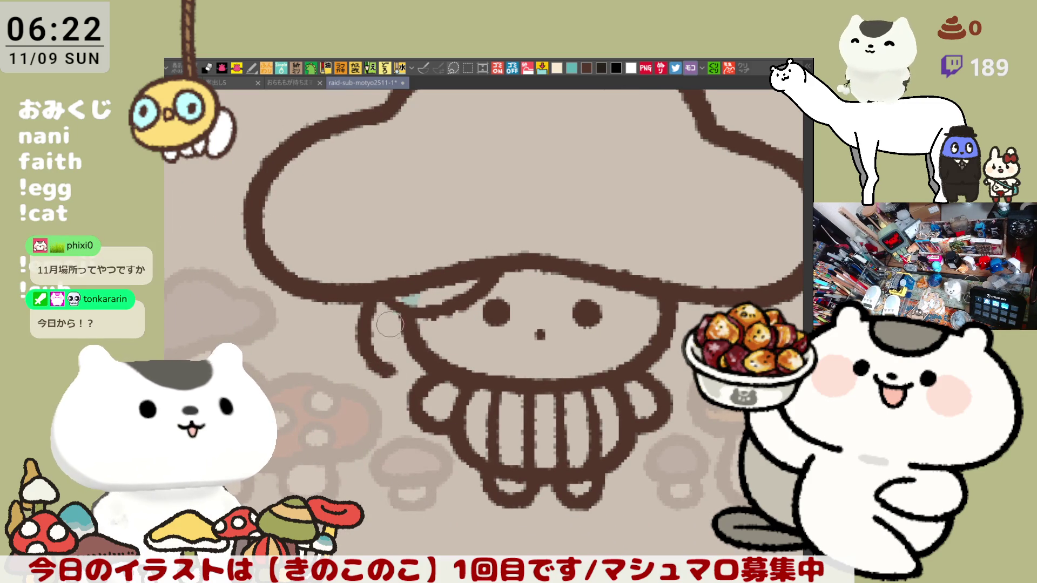
pyautogui.hotkey('ctrl', 'z')
pyautogui.moveTo(362, 300); pyautogui.dragTo(394, 373)
pyautogui.hotkey('ctrl', 'z')
pyautogui.moveTo(379, 295); pyautogui.dragTo(394, 373)
pyautogui.hotkey('ctrl', 'z')
pyautogui.moveTo(358, 301); pyautogui.dragTo(378, 323)
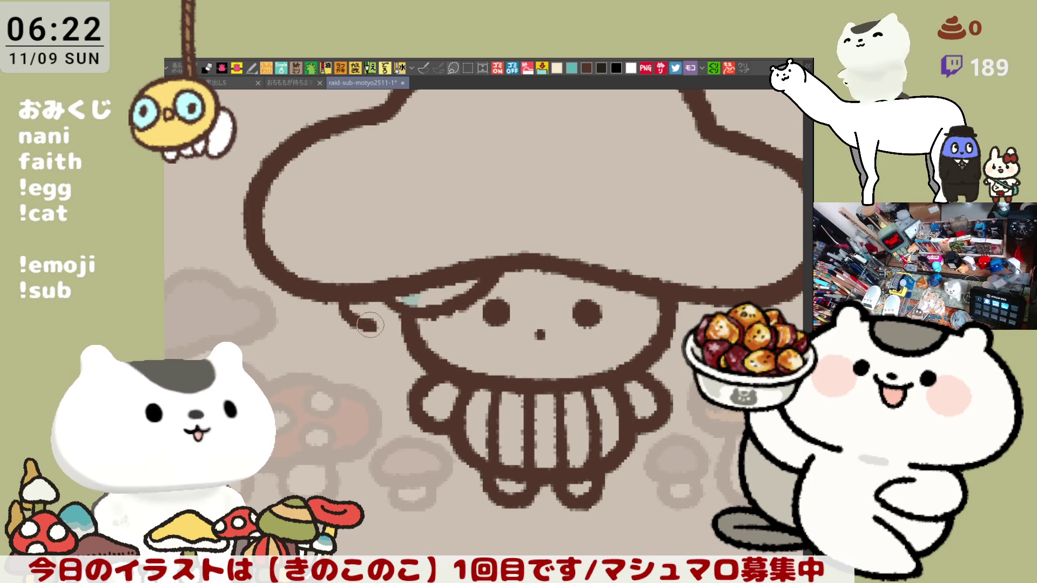
pyautogui.moveTo(356, 301); pyautogui.dragTo(368, 322)
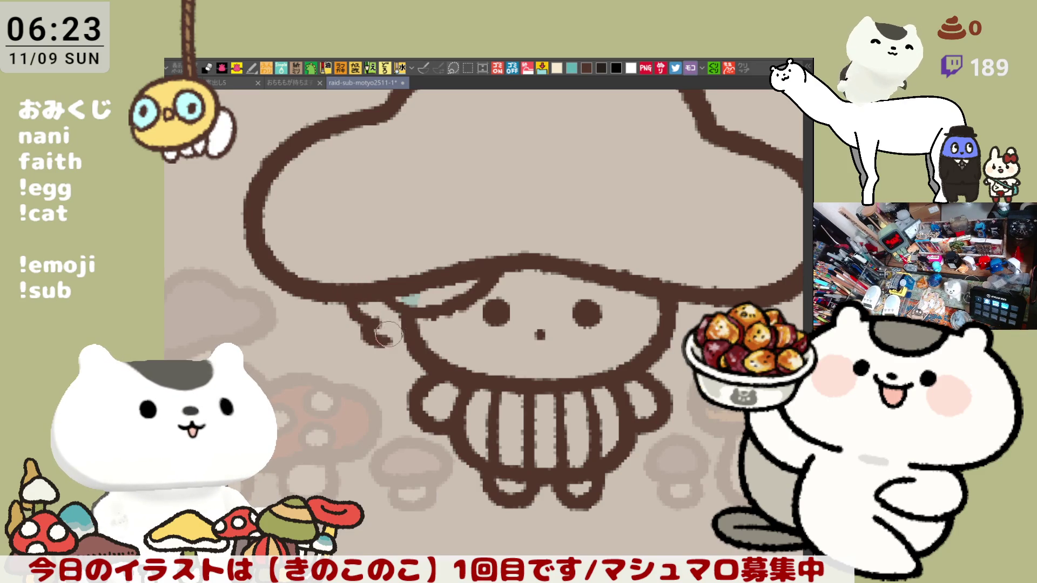
# Step: Retry the short strand shape, then erase the small arm left of the head
pyautogui.hotkey('ctrl', 'z')
pyautogui.hotkey('ctrl', 'z')
pyautogui.moveTo(339, 302); pyautogui.dragTo(368, 326)
pyautogui.hotkey('ctrl', 'z')
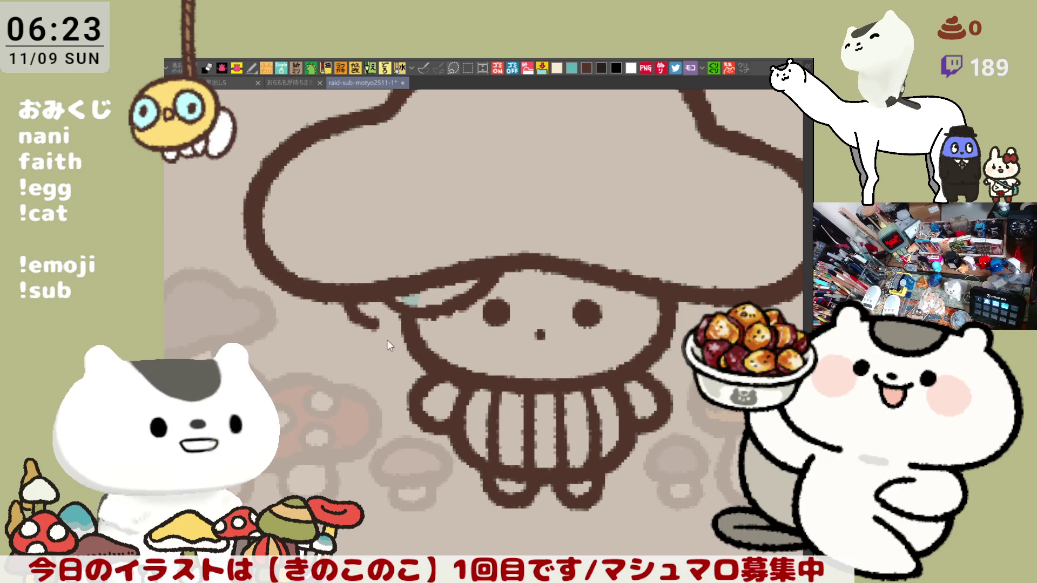
pyautogui.hotkey('ctrl', 'z')
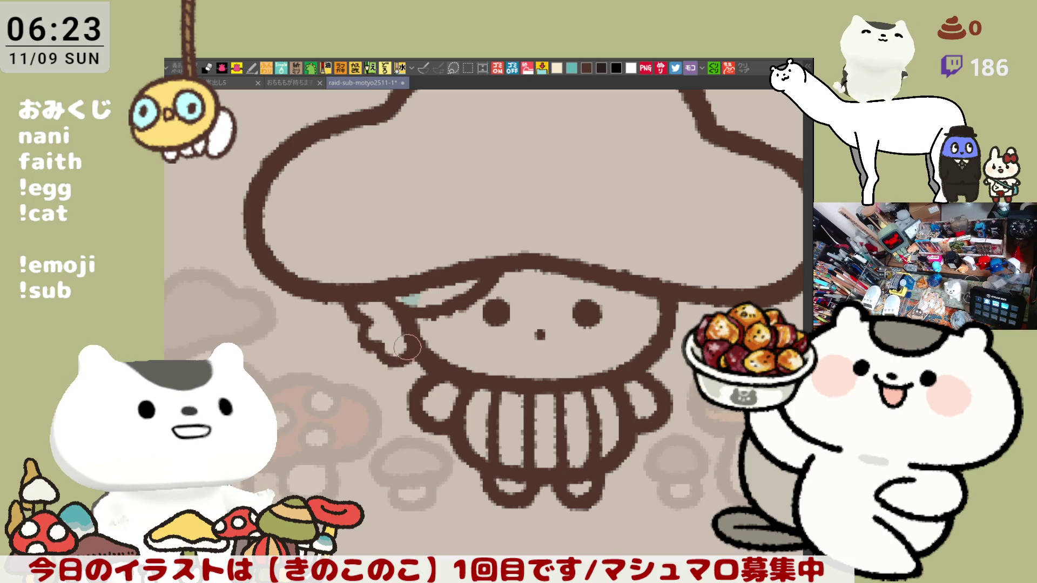
pyautogui.moveTo(420, 305); pyautogui.dragTo(365, 272)
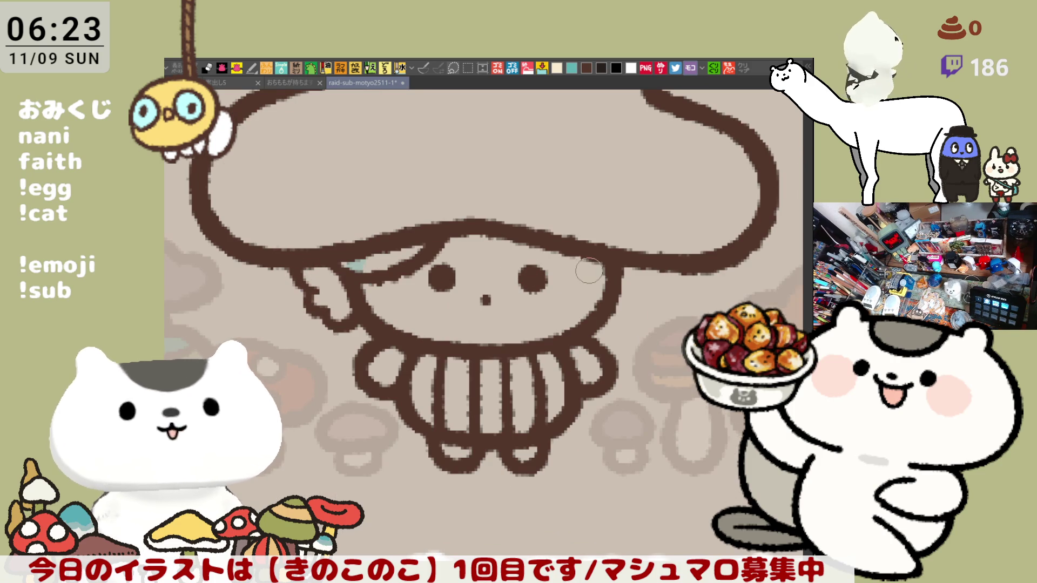
pyautogui.moveTo(581, 272); pyautogui.dragTo(605, 266)
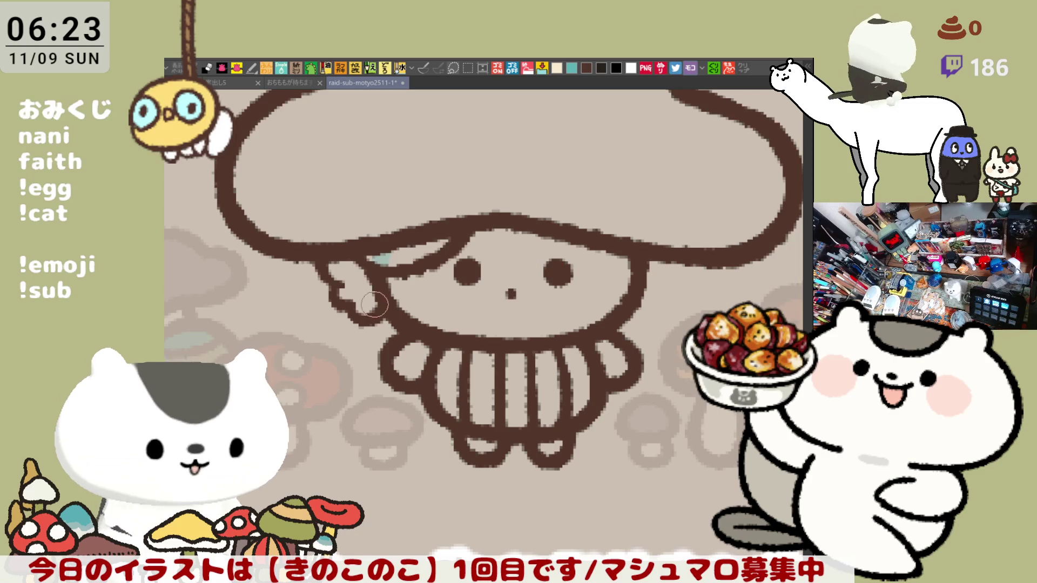
pyautogui.moveTo(311, 275); pyautogui.dragTo(359, 296)
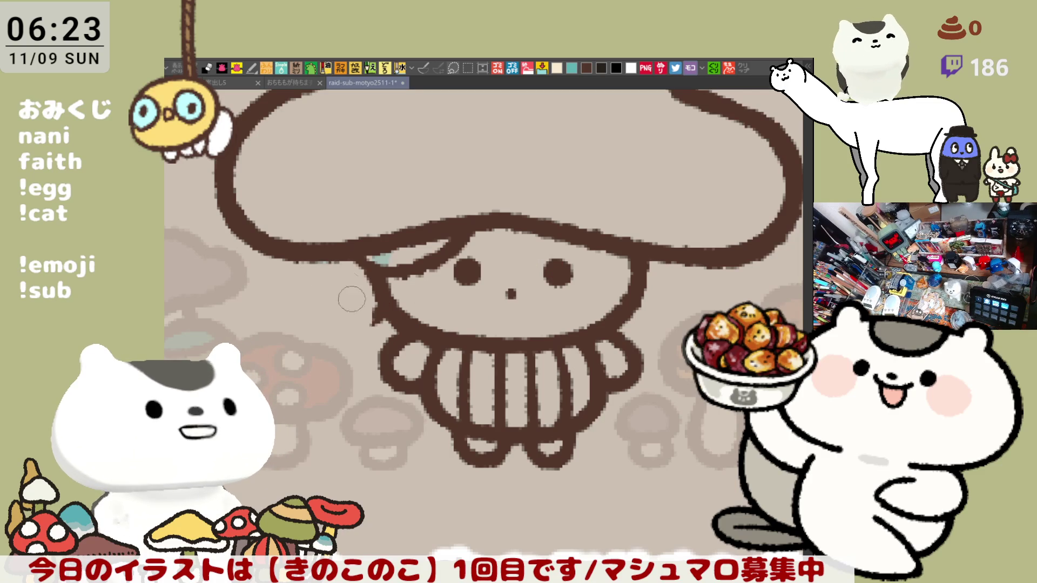
# Step: Draw a curved hair strand falling down the left side of the face, undoing until it sits right
pyautogui.moveTo(349, 261); pyautogui.dragTo(371, 340)
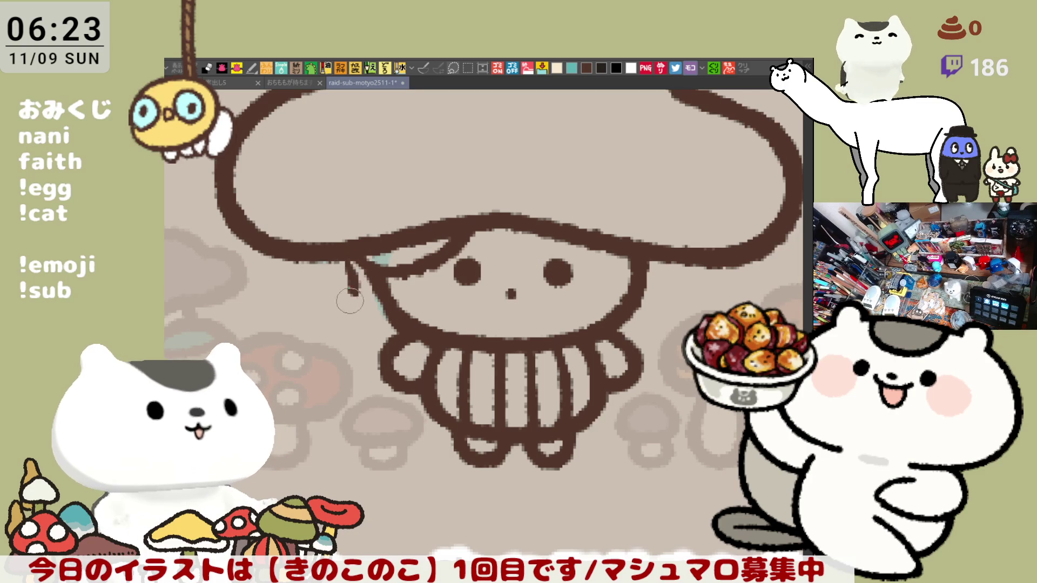
pyautogui.hotkey('ctrl', 'z')
pyautogui.moveTo(356, 263); pyautogui.dragTo(368, 330)
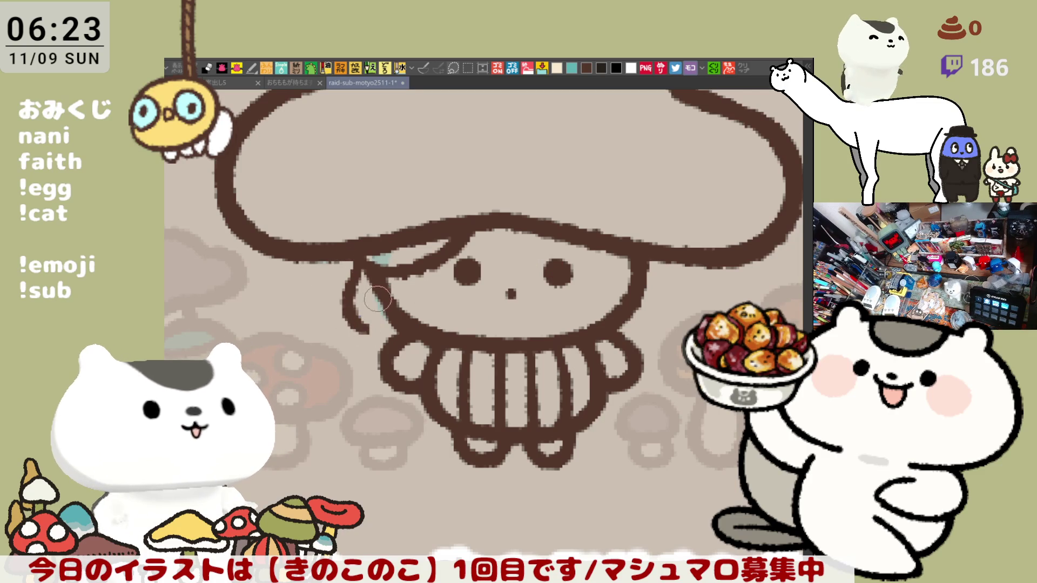
pyautogui.hotkey('ctrl', 'z')
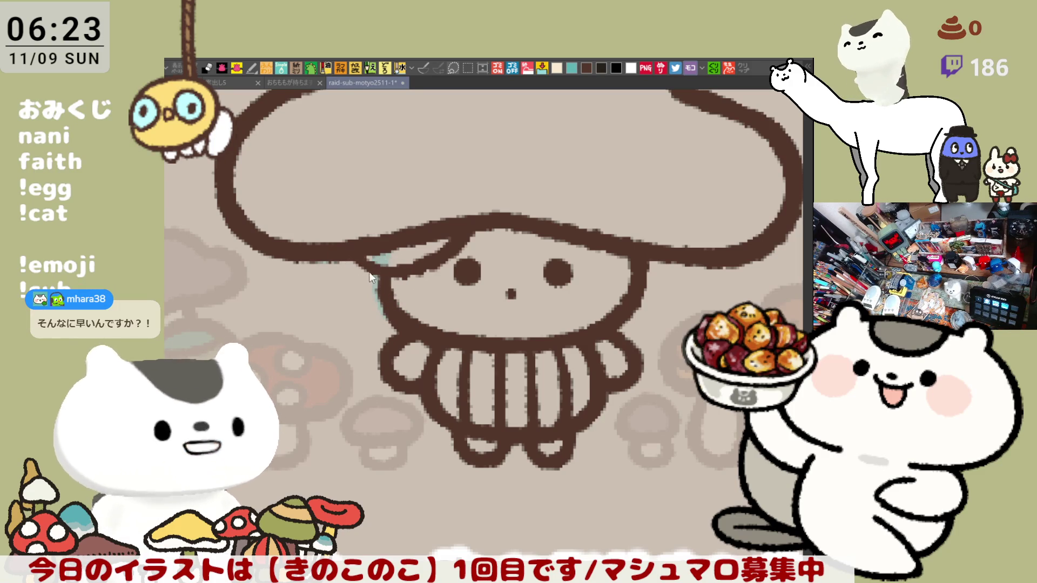
pyautogui.moveTo(349, 269); pyautogui.dragTo(366, 315)
pyautogui.hotkey('ctrl', 'z')
pyautogui.moveTo(357, 257); pyautogui.dragTo(371, 325)
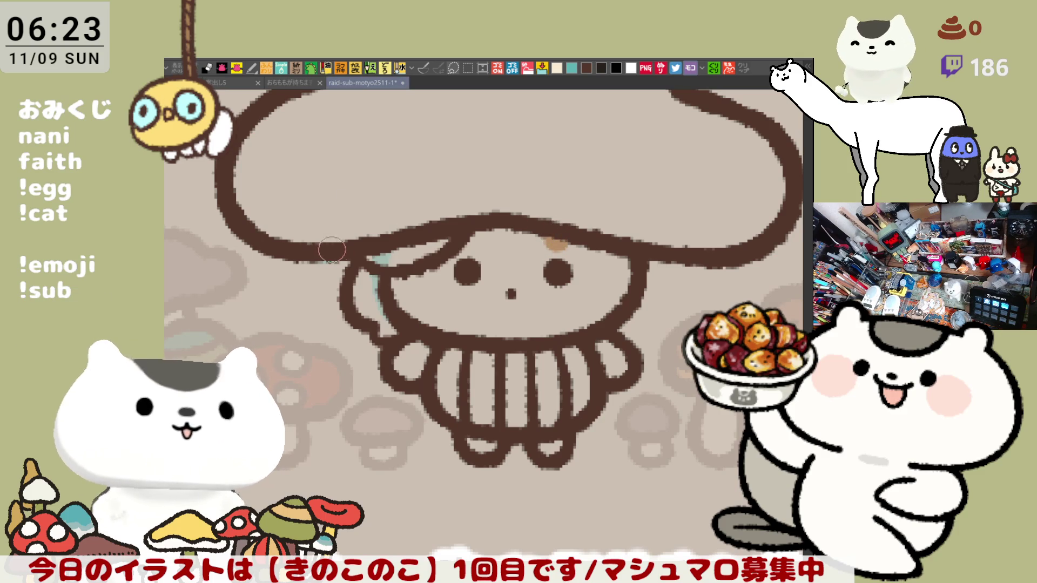
# Step: Try a curl on the cap and discard it, then start a long hair strand down the right side
pyautogui.moveTo(392, 170)
pyautogui.mouseDown()
pyautogui.moveTo(350, 183)
pyautogui.moveTo(346, 207)
pyautogui.mouseUp()
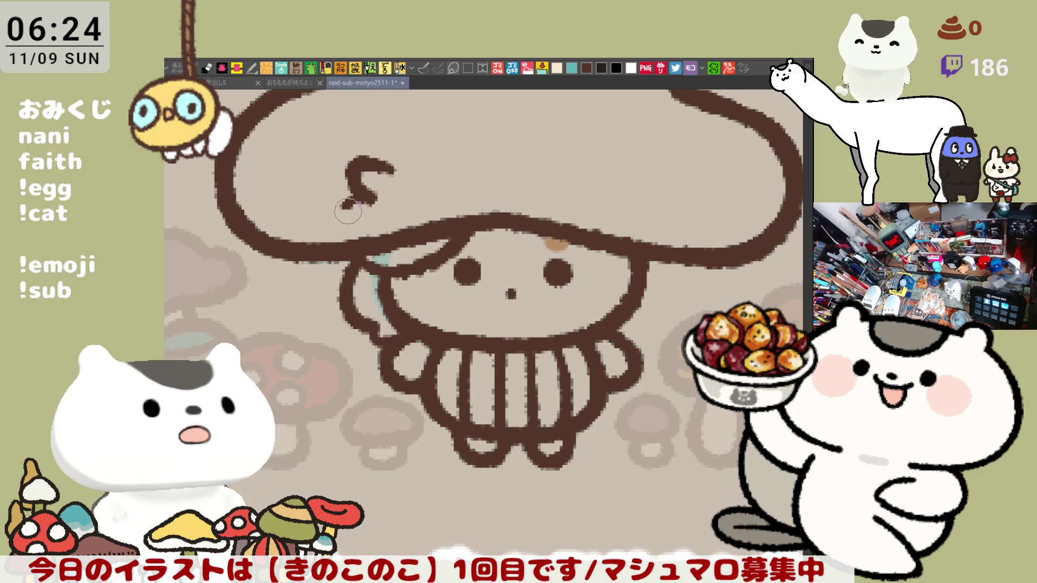
pyautogui.hotkey('ctrl', 'z')
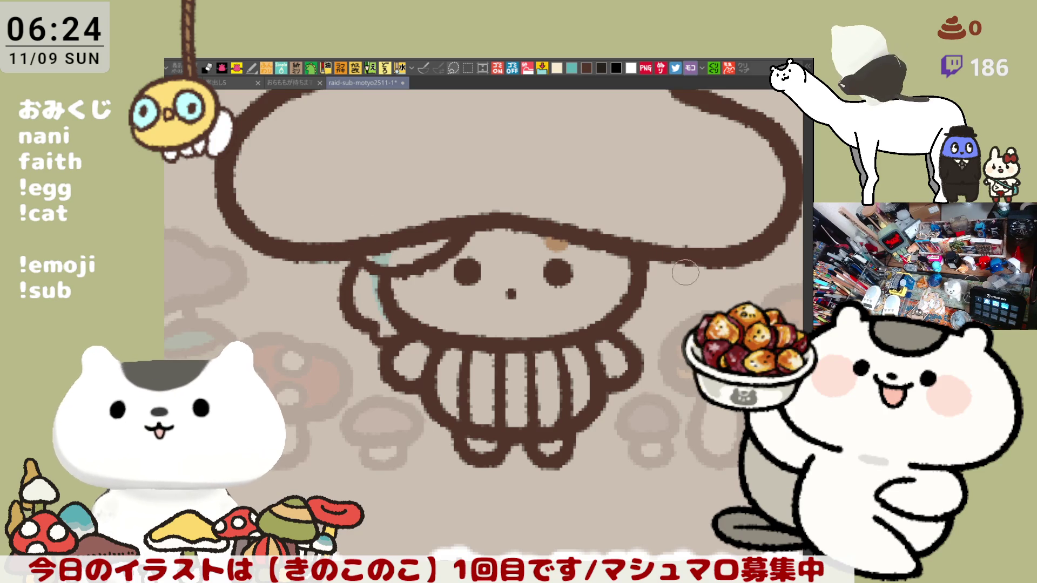
pyautogui.moveTo(677, 275); pyautogui.dragTo(626, 291)
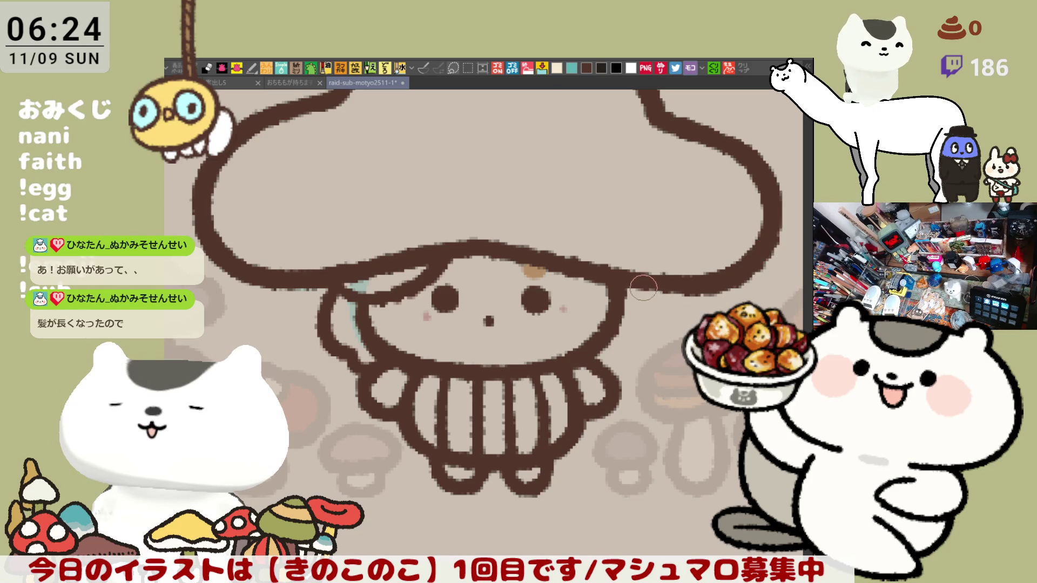
pyautogui.moveTo(646, 291); pyautogui.dragTo(646, 396)
# Step: Redraw the right hair strand from the cap edge until it matches the left one
pyautogui.hotkey('ctrl', 'z')
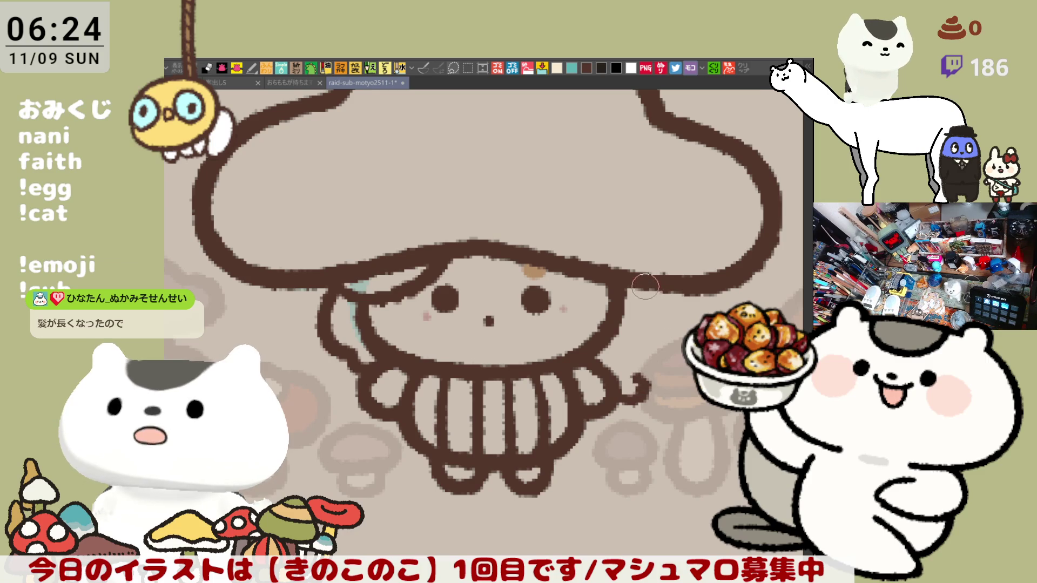
pyautogui.moveTo(646, 285); pyautogui.dragTo(636, 362)
pyautogui.hotkey('ctrl', 'z')
pyautogui.moveTo(647, 286); pyautogui.dragTo(636, 369)
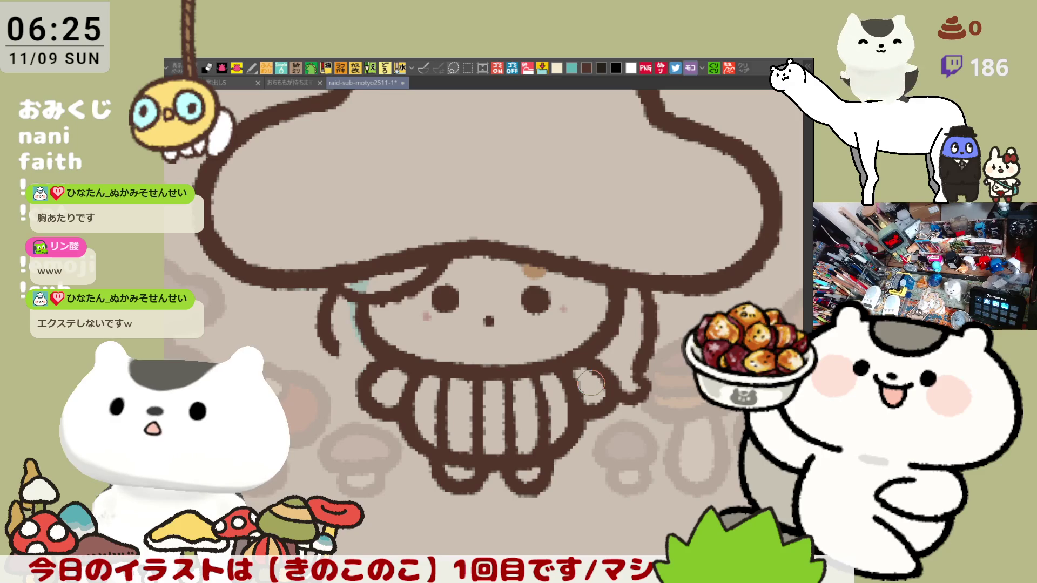
# Step: Darken and thicken the left strand, extending it toward the collar with a small mark there
pyautogui.moveTo(325, 302); pyautogui.dragTo(333, 357)
pyautogui.moveTo(324, 294); pyautogui.dragTo(338, 367)
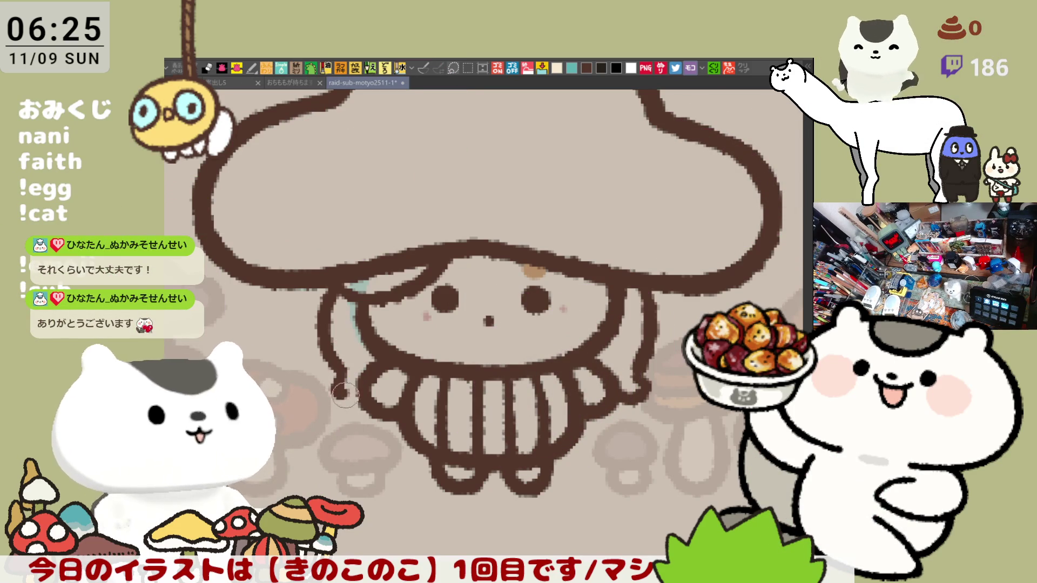
pyautogui.moveTo(341, 371); pyautogui.dragTo(350, 394)
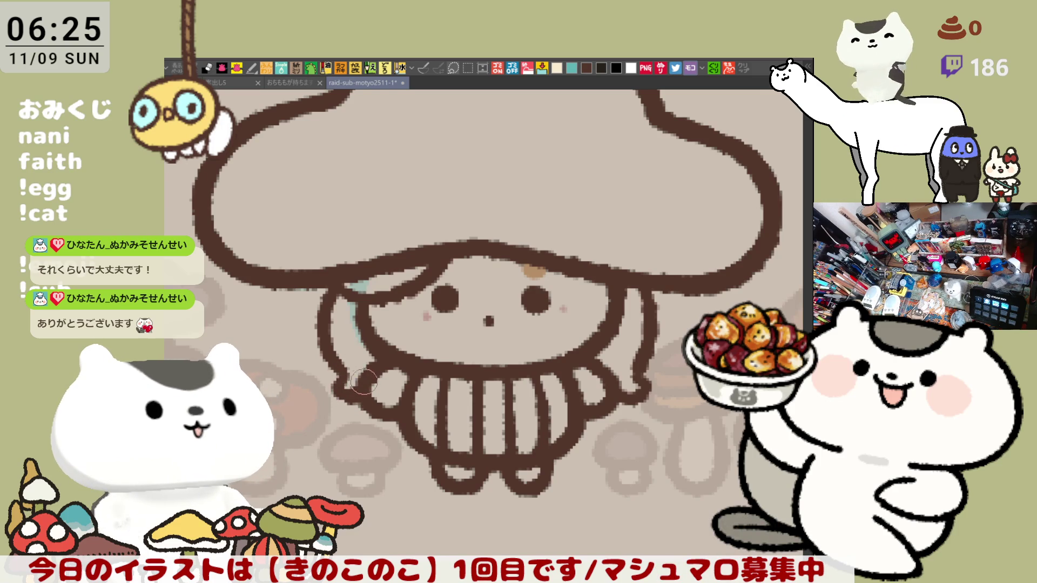
pyautogui.moveTo(345, 403)
pyautogui.mouseDown()
pyautogui.moveTo(336, 384)
pyautogui.moveTo(463, 386)
pyautogui.mouseUp()
pyautogui.scroll(-5, 464, 395)
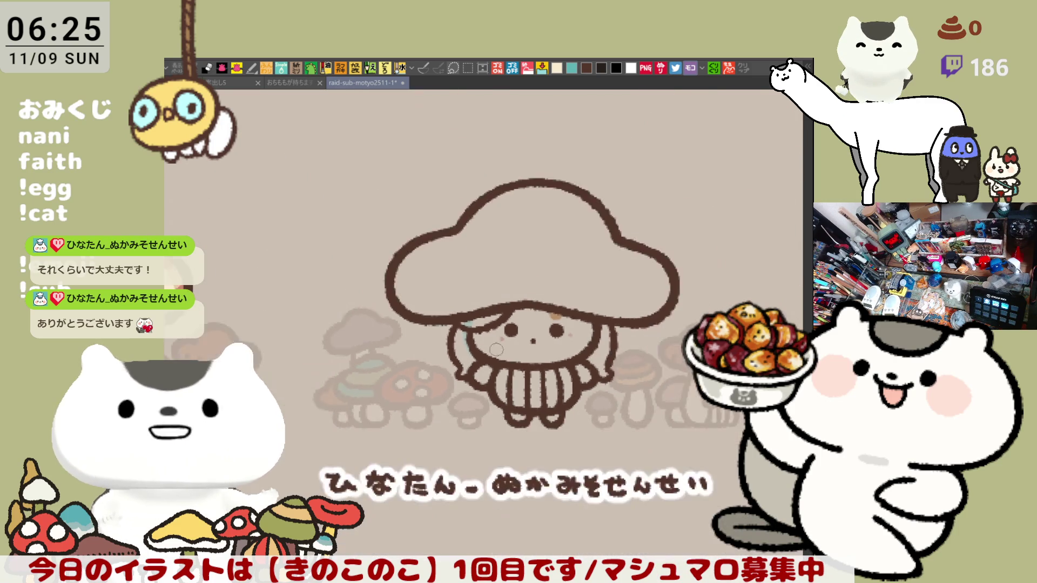
pyautogui.scroll(2, 322, 203)
pyautogui.scroll(2, 322, 201)
pyautogui.scroll(-2, 324, 196)
pyautogui.scroll(2, 405, 308)
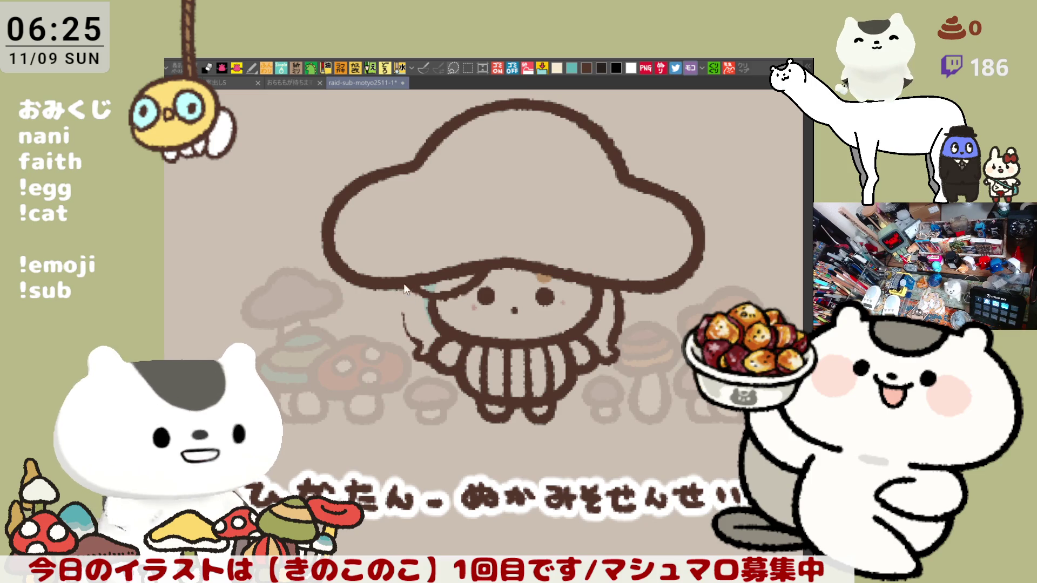
# Step: Undo the thick left stroke and draw the right hair strand down to the collar
pyautogui.hotkey('ctrl', 'z')
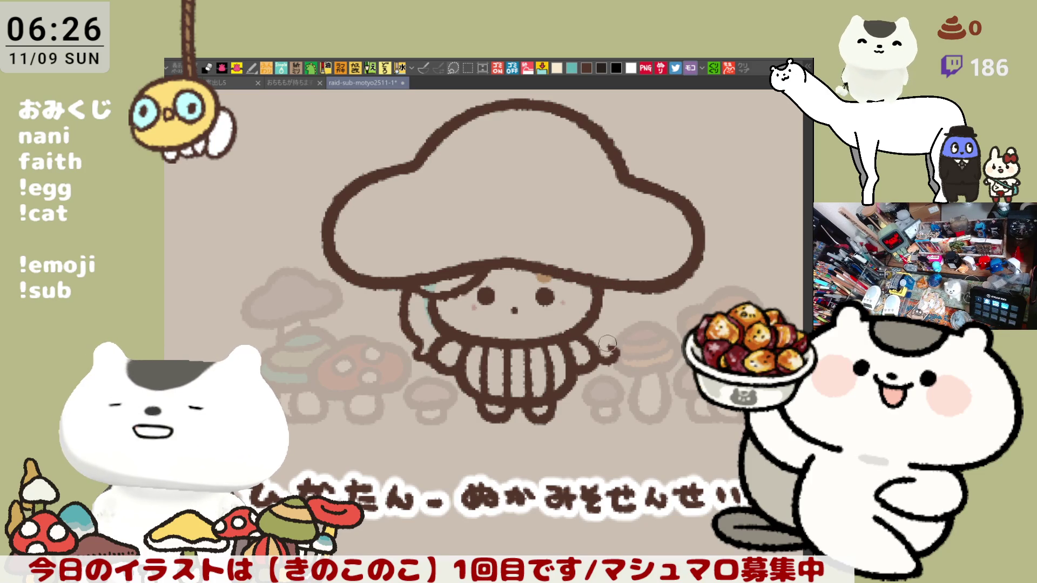
pyautogui.moveTo(622, 284); pyautogui.dragTo(616, 347)
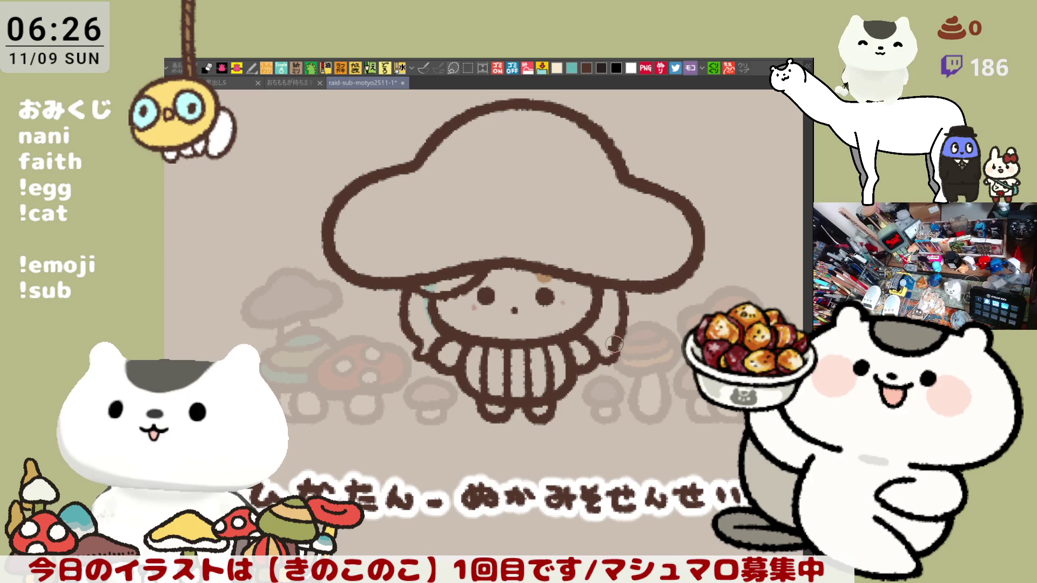
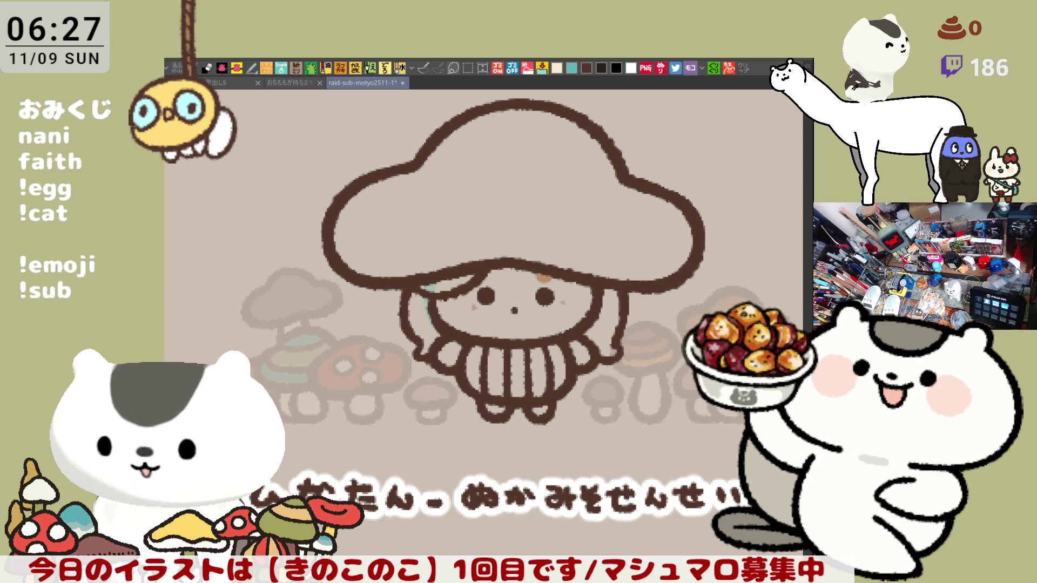
# Step: Undo the stray stroke and extend the mushroom girl's left hair strand downward with the pen
pyautogui.moveTo(545, 388)
pyautogui.mouseDown()
pyautogui.moveTo(541, 373)
pyautogui.moveTo(559, 398)
pyautogui.mouseUp()
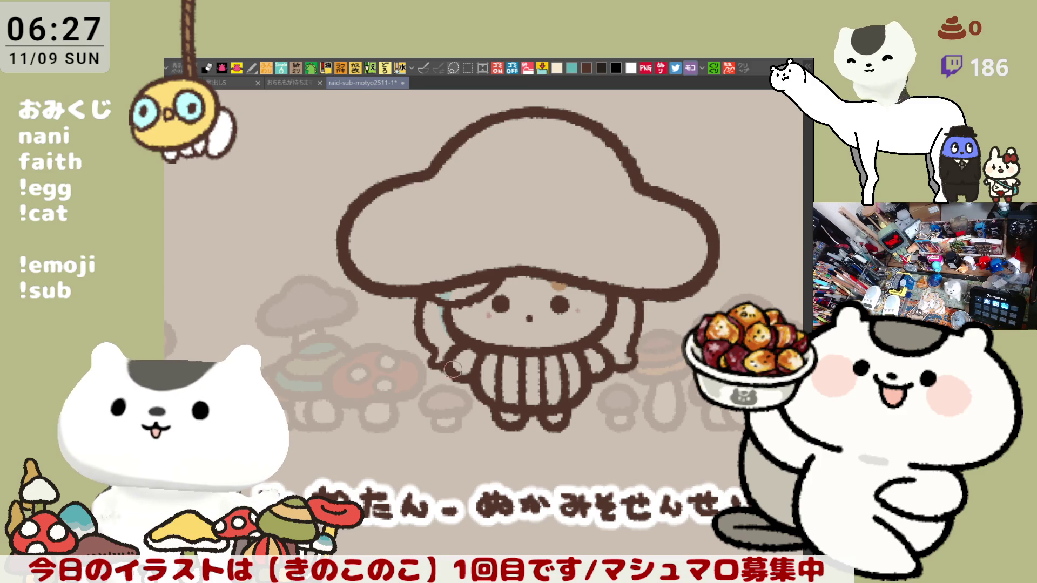
pyautogui.hotkey('ctrl', 'z')
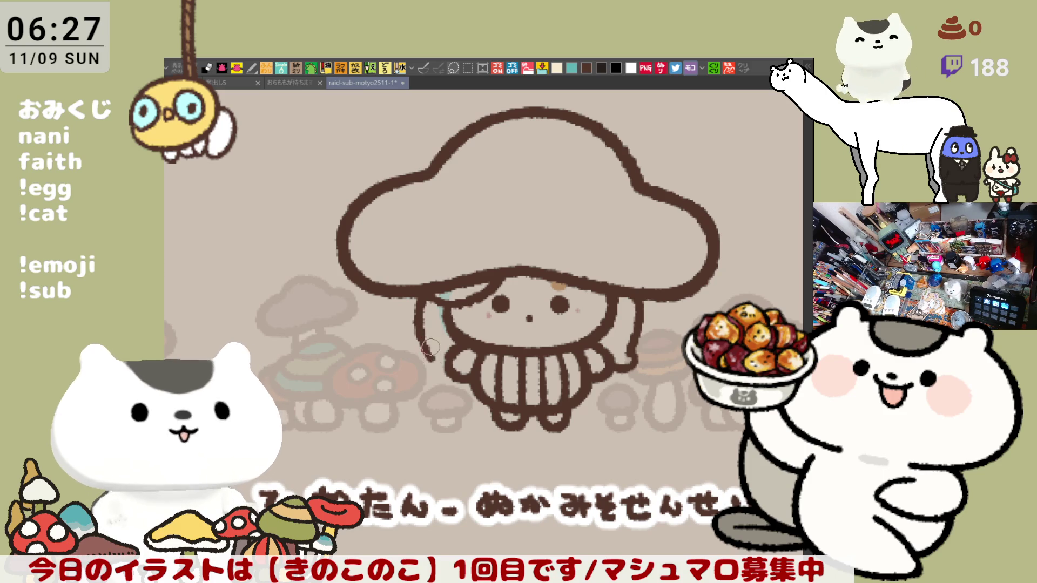
pyautogui.moveTo(423, 347); pyautogui.dragTo(431, 357)
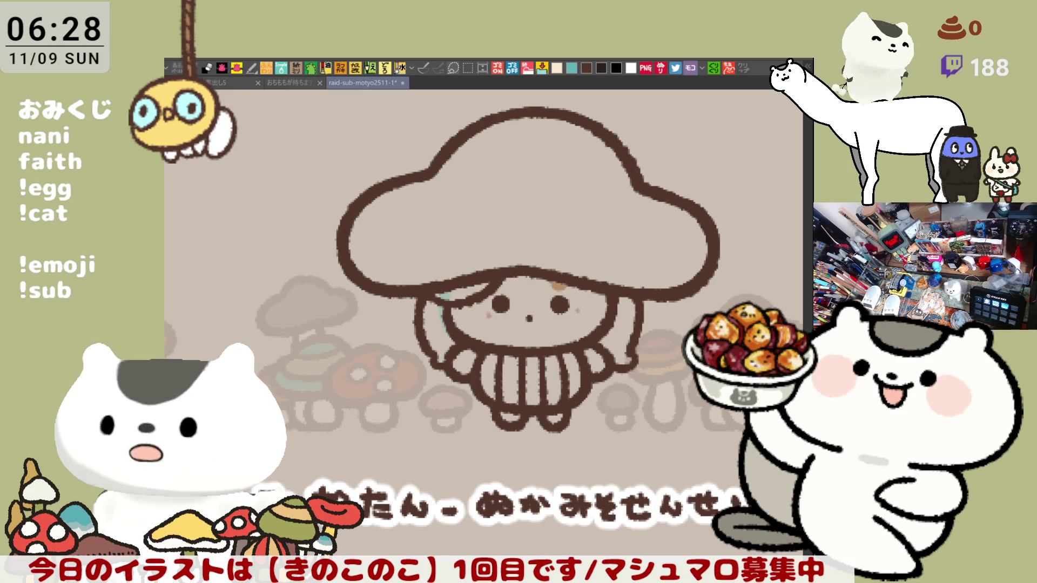
pyautogui.moveTo(244, 178)
pyautogui.mouseDown()
pyautogui.moveTo(418, 235)
pyautogui.moveTo(459, 324)
pyautogui.mouseUp()
# Step: In the mushroom grid document, sketch a shirt outline with shoulders, sleeves and torso lines
pyautogui.click(233, 80)
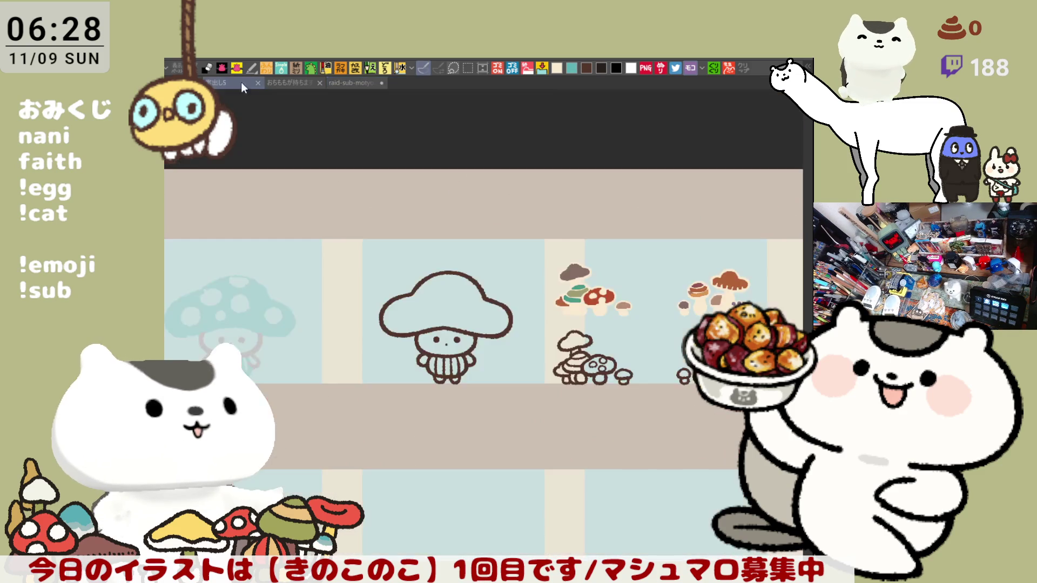
pyautogui.scroll(1, 544, 177)
pyautogui.scroll(3, 545, 177)
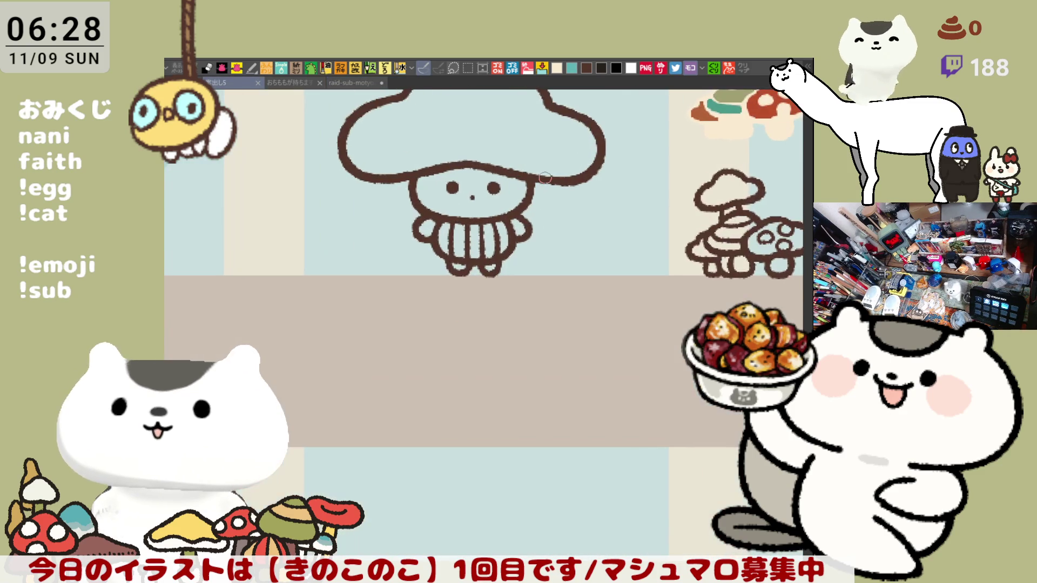
pyautogui.moveTo(470, 392); pyautogui.dragTo(496, 233)
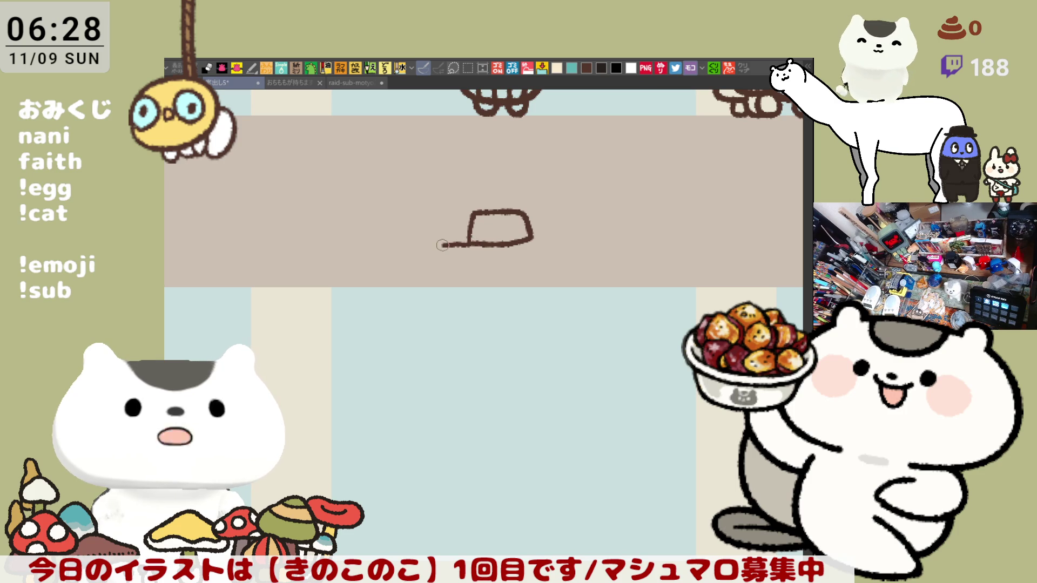
pyautogui.moveTo(428, 247); pyautogui.dragTo(405, 304)
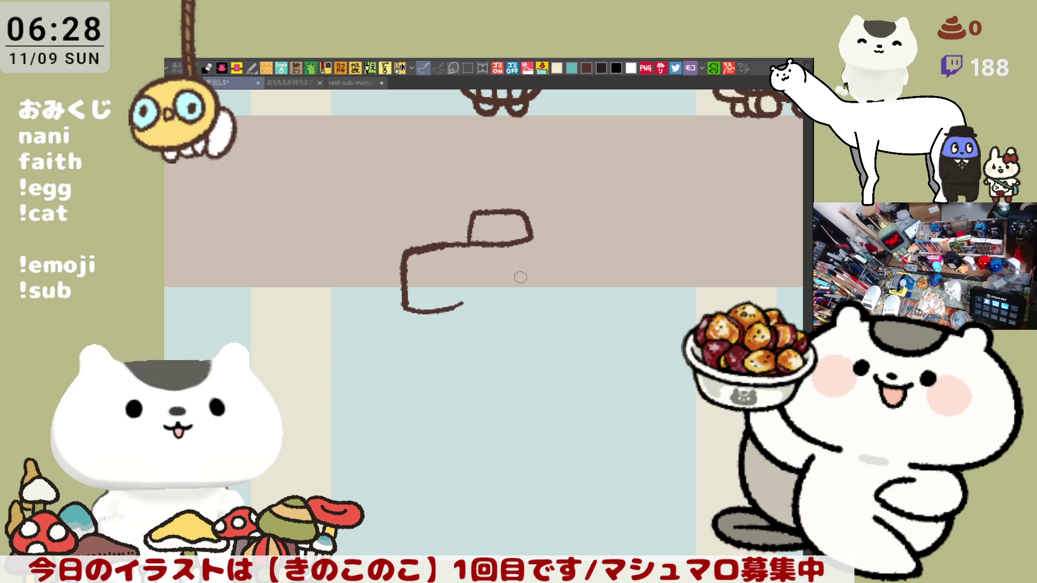
pyautogui.moveTo(528, 236); pyautogui.dragTo(601, 288)
pyautogui.moveTo(541, 238); pyautogui.dragTo(541, 306)
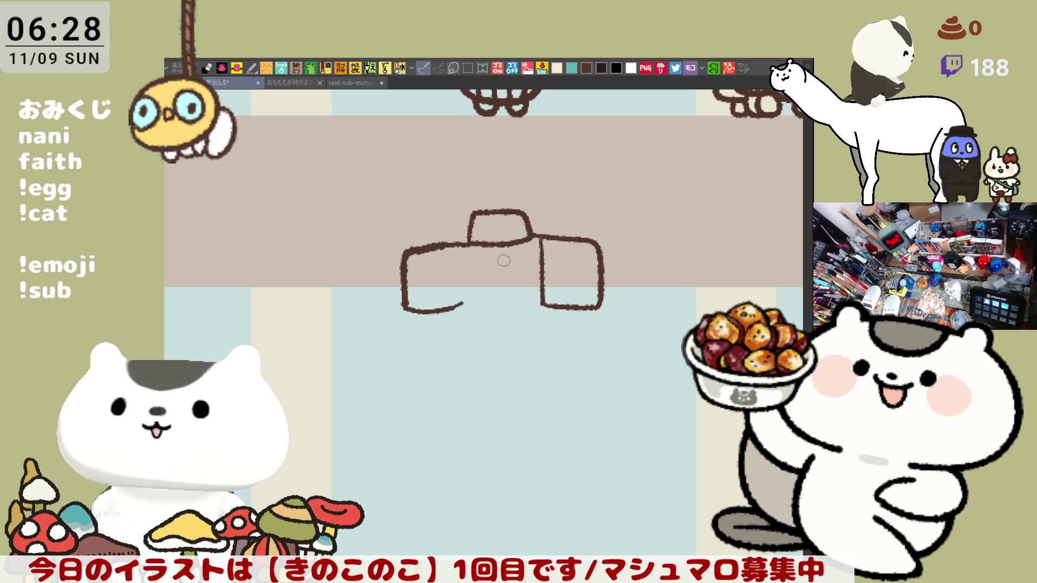
pyautogui.moveTo(450, 248)
pyautogui.mouseDown()
pyautogui.moveTo(451, 308)
pyautogui.moveTo(438, 336)
pyautogui.moveTo(565, 351)
pyautogui.moveTo(559, 303)
pyautogui.mouseUp()
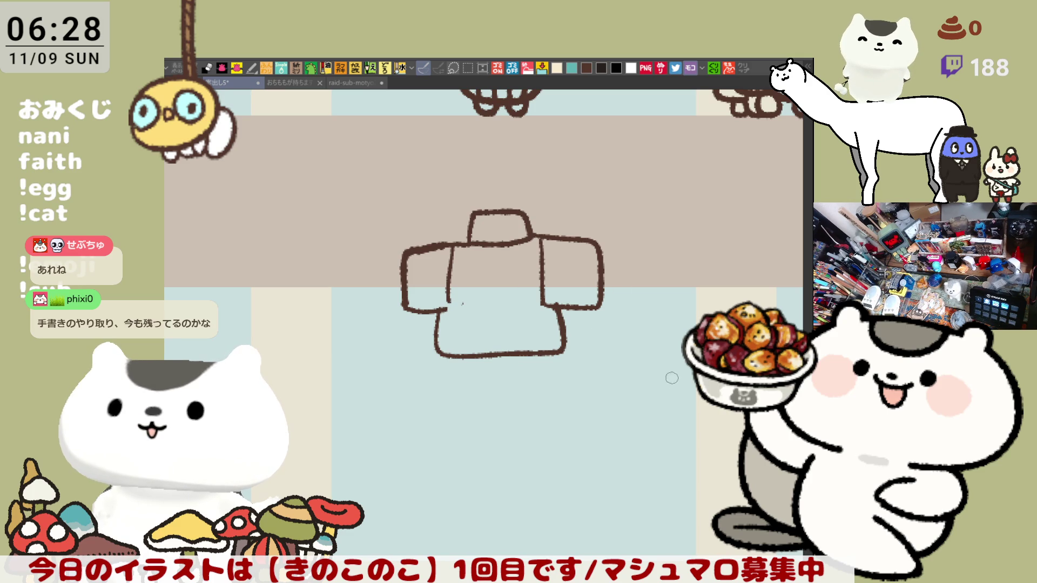
# Step: Erase the inner sleeve and torso lines from the shirt sketch
pyautogui.moveTo(647, 366); pyautogui.dragTo(607, 340)
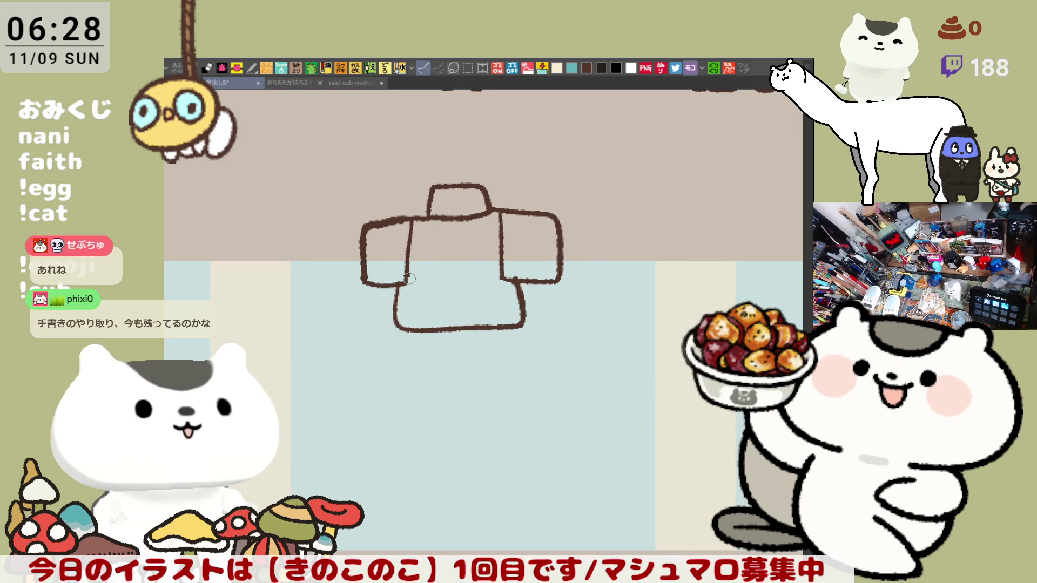
pyautogui.moveTo(503, 280)
pyautogui.mouseDown()
pyautogui.moveTo(501, 230)
pyautogui.moveTo(505, 247)
pyautogui.mouseUp()
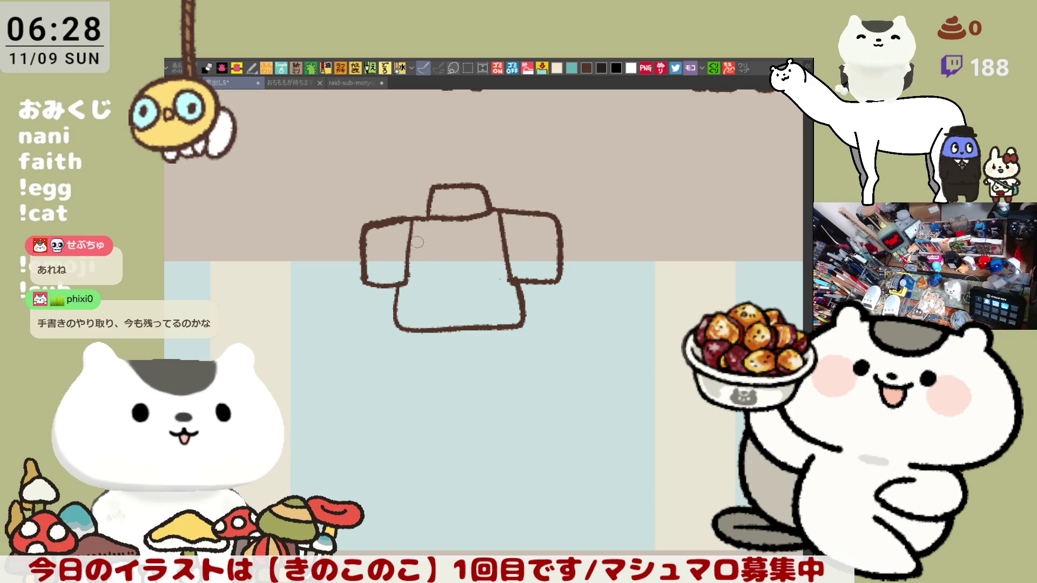
pyautogui.moveTo(414, 217); pyautogui.dragTo(407, 284)
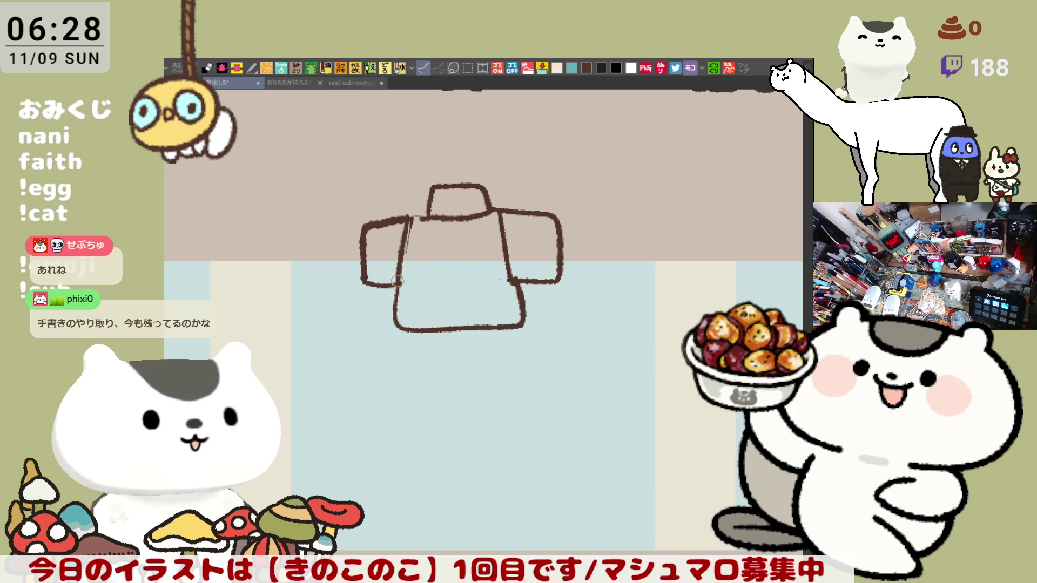
pyautogui.moveTo(605, 316); pyautogui.dragTo(578, 300)
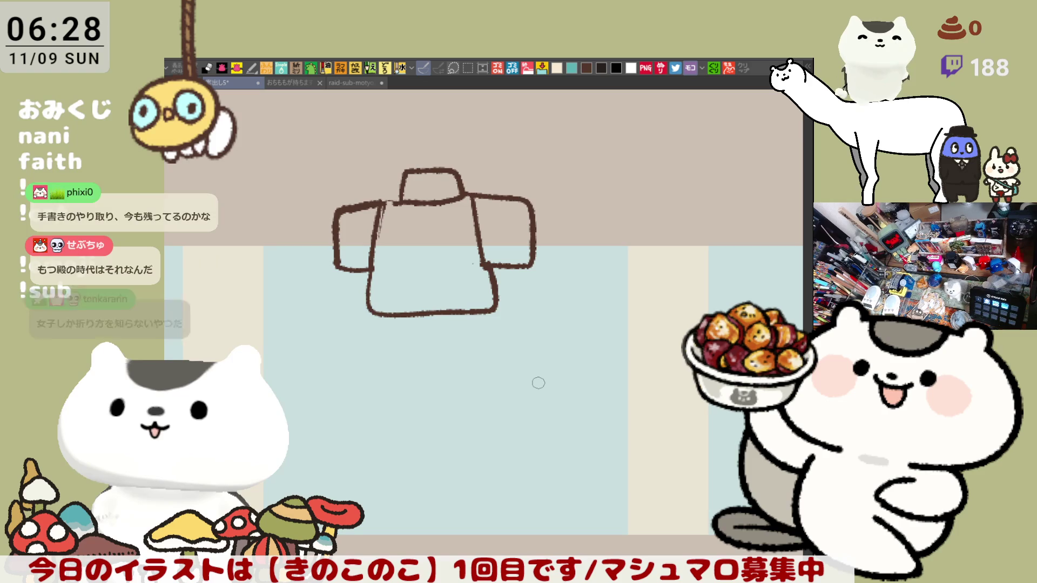
pyautogui.moveTo(466, 192); pyautogui.dragTo(491, 276)
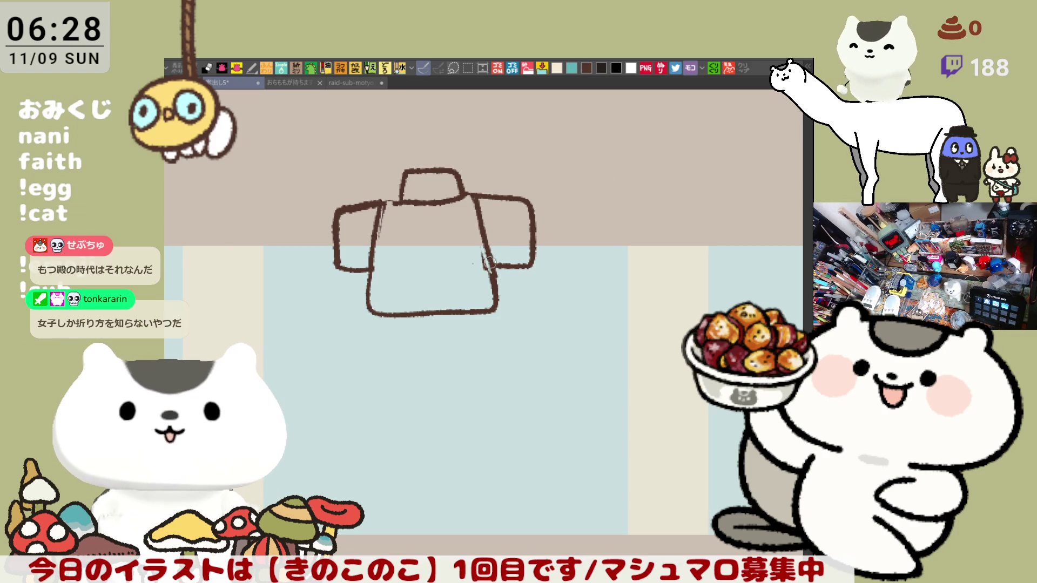
pyautogui.moveTo(473, 198); pyautogui.dragTo(487, 273)
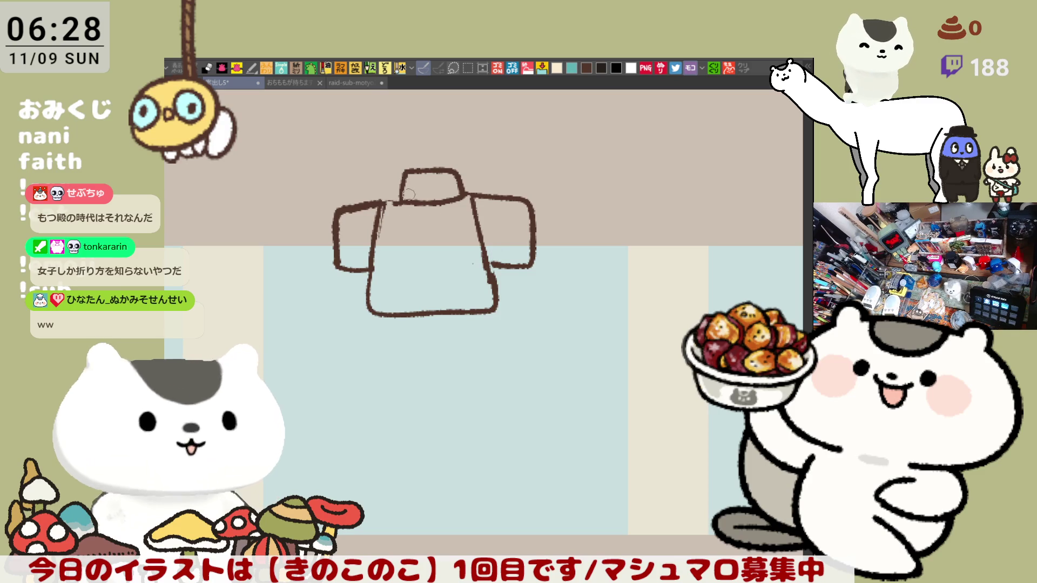
# Step: Add two collar strokes below the shirt's neck, undoing and restoring them once
pyautogui.moveTo(395, 203); pyautogui.dragTo(429, 234)
pyautogui.moveTo(444, 201)
pyautogui.mouseDown()
pyautogui.moveTo(450, 228)
pyautogui.moveTo(437, 240)
pyautogui.mouseUp()
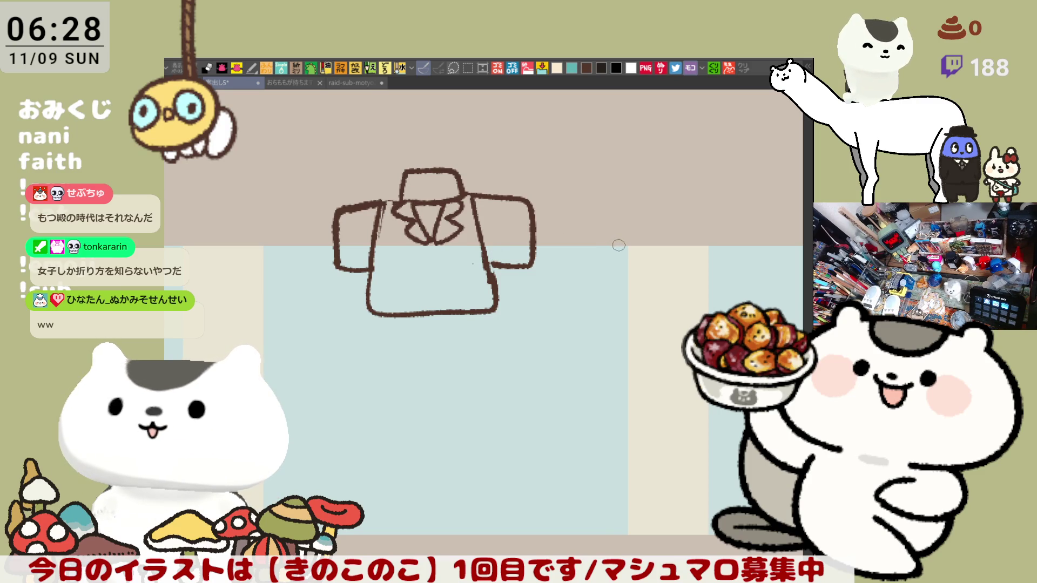
pyautogui.hotkey('ctrl', 'z')
pyautogui.hotkey('ctrl', 'z')
pyautogui.hotkey('ctrl', 'z')
pyautogui.hotkey('ctrl', 'z')
pyautogui.hotkey('ctrl', 'y')
pyautogui.hotkey('ctrl', 'y')
pyautogui.hotkey('ctrl', 'y')
pyautogui.hotkey('ctrl', 'y')
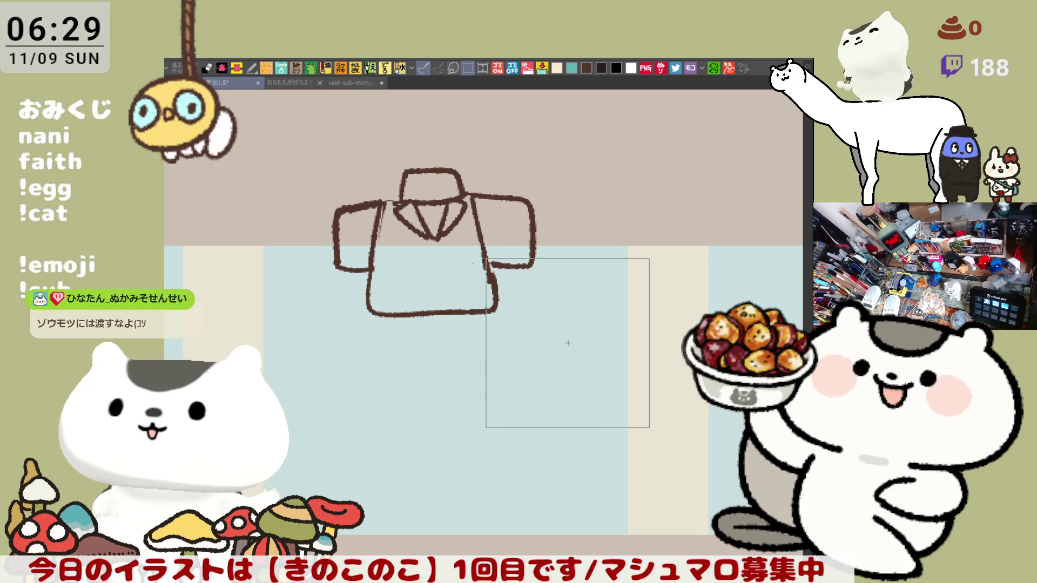
# Step: Marquee-select the shirt sketch, delete it, deselect, and return to the mushroom girl drawing
pyautogui.moveTo(648, 427); pyautogui.dragTo(269, 127)
pyautogui.press('Delete')
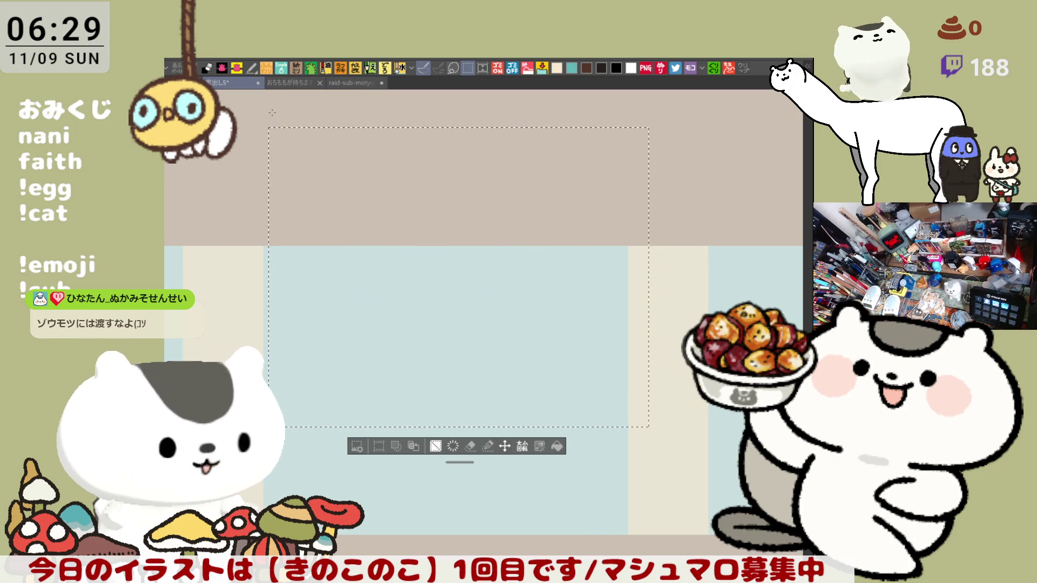
pyautogui.hotkey('ctrl', 'd')
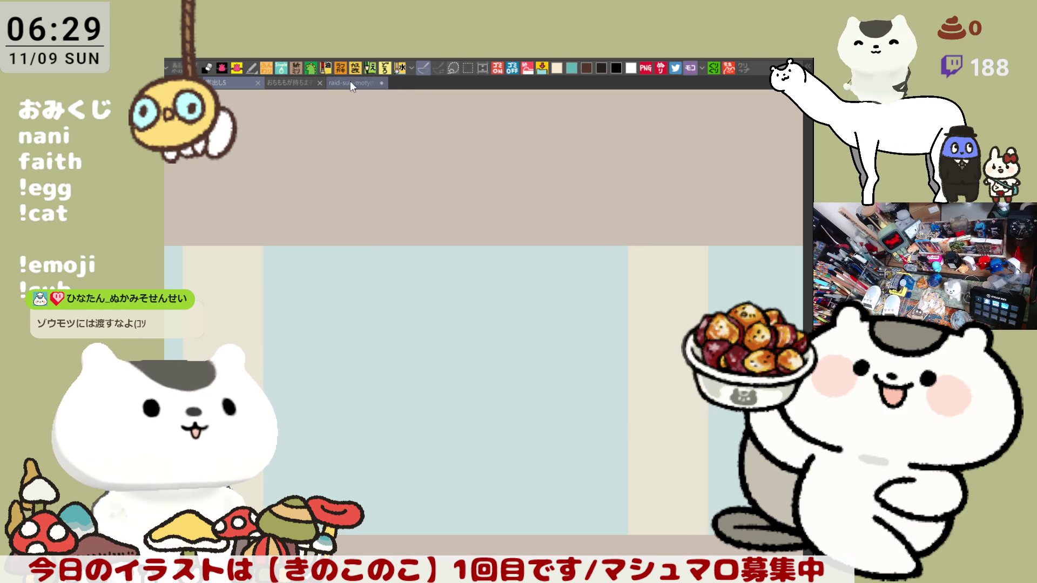
pyautogui.click(350, 81)
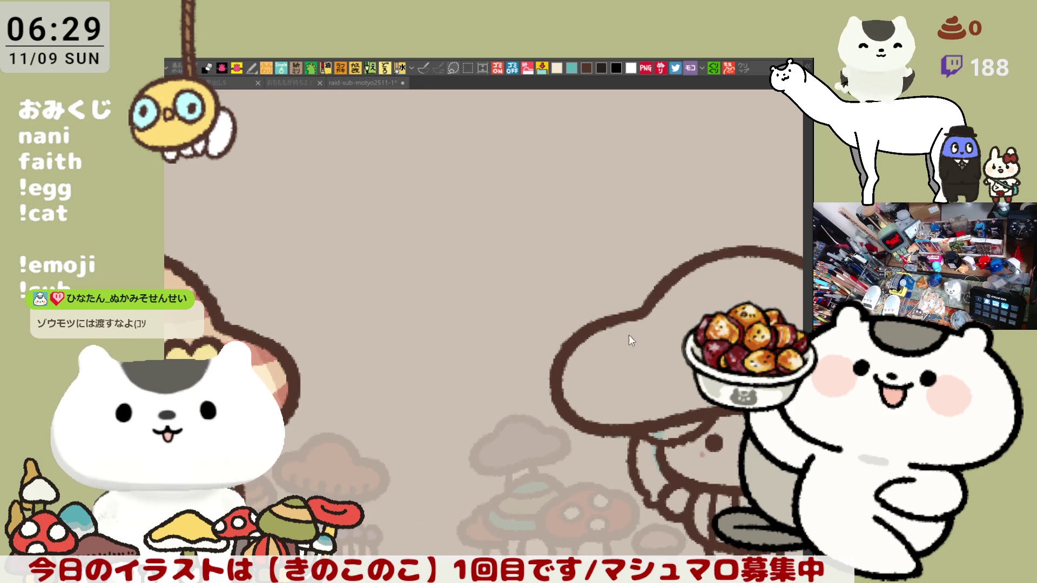
pyautogui.scroll(-2, 641, 333)
pyautogui.scroll(-1, 617, 258)
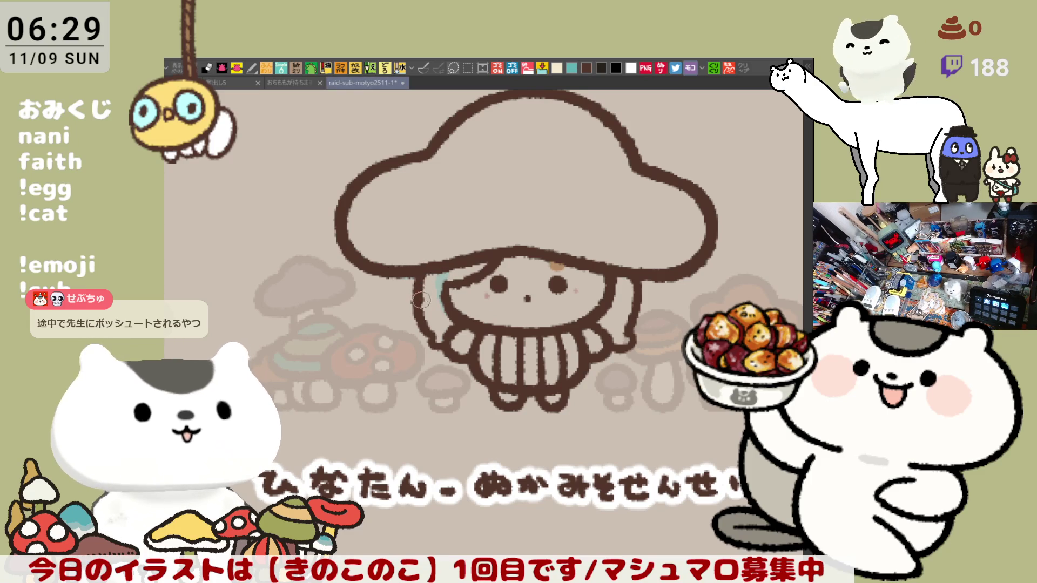
# Step: Center the mushroom cap's upper edge up close and mark a light-blue stroke along its outline
pyautogui.moveTo(484, 156)
pyautogui.mouseDown()
pyautogui.moveTo(487, 237)
pyautogui.moveTo(514, 217)
pyautogui.mouseUp()
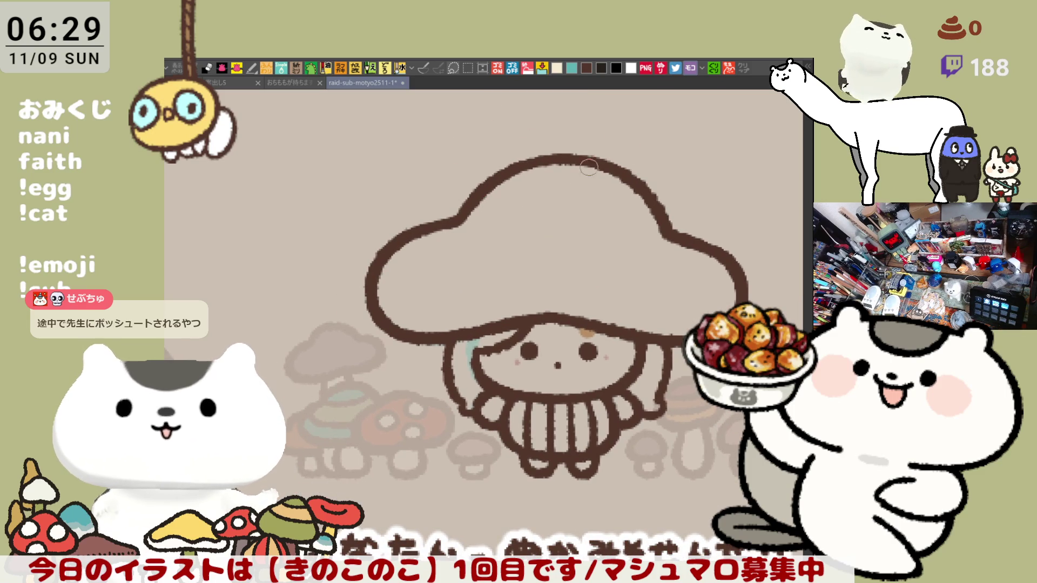
pyautogui.moveTo(571, 149); pyautogui.dragTo(541, 183)
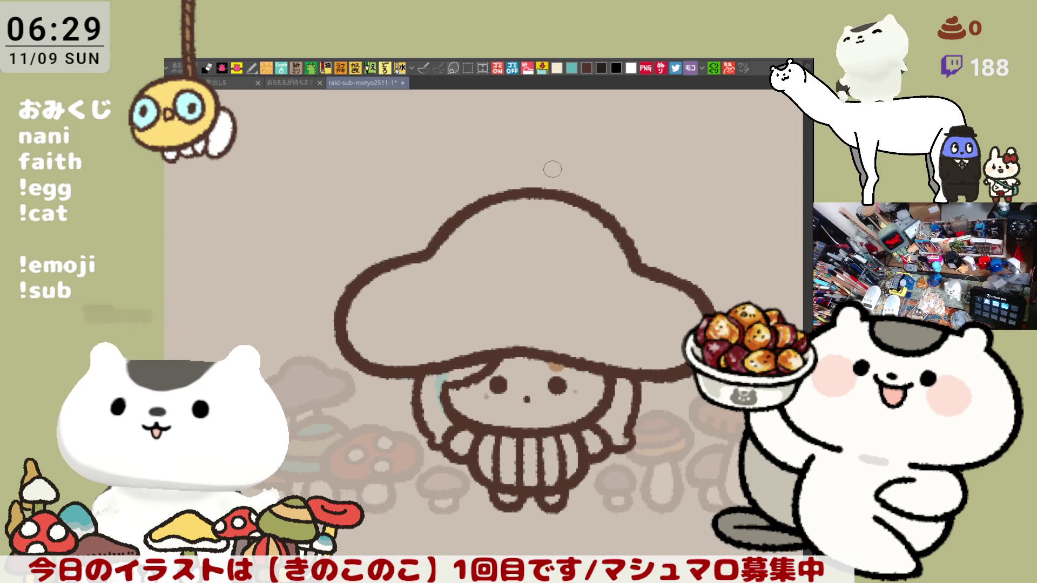
pyautogui.moveTo(627, 243); pyautogui.dragTo(648, 257)
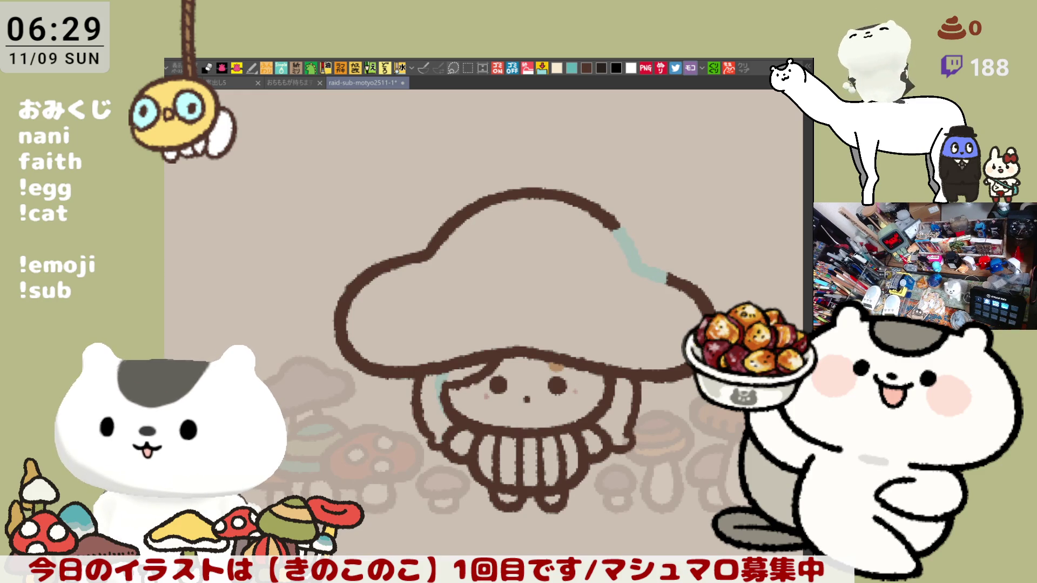
pyautogui.moveTo(717, 405); pyautogui.dragTo(665, 356)
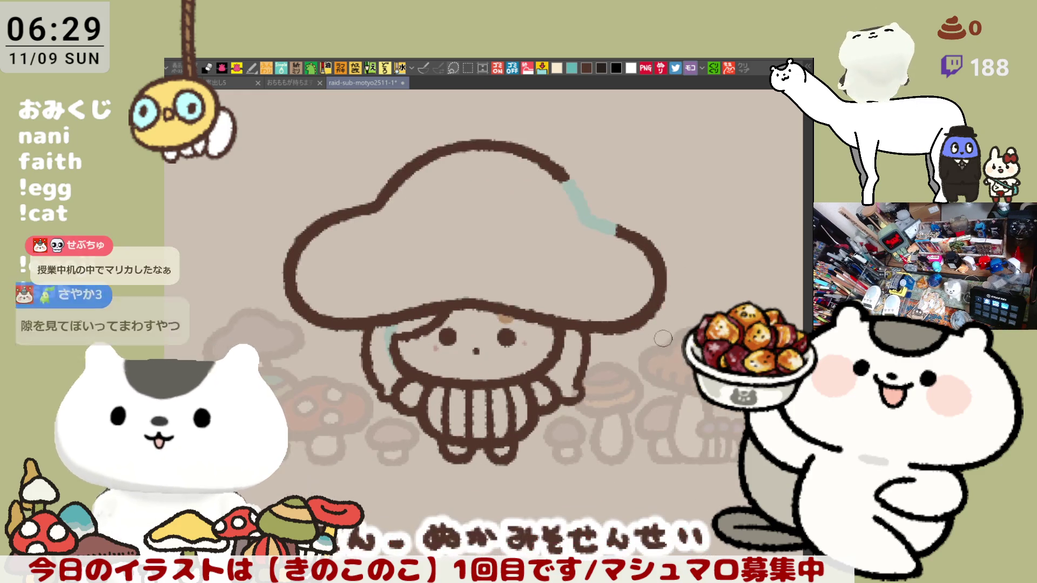
pyautogui.scroll(-1, 664, 355)
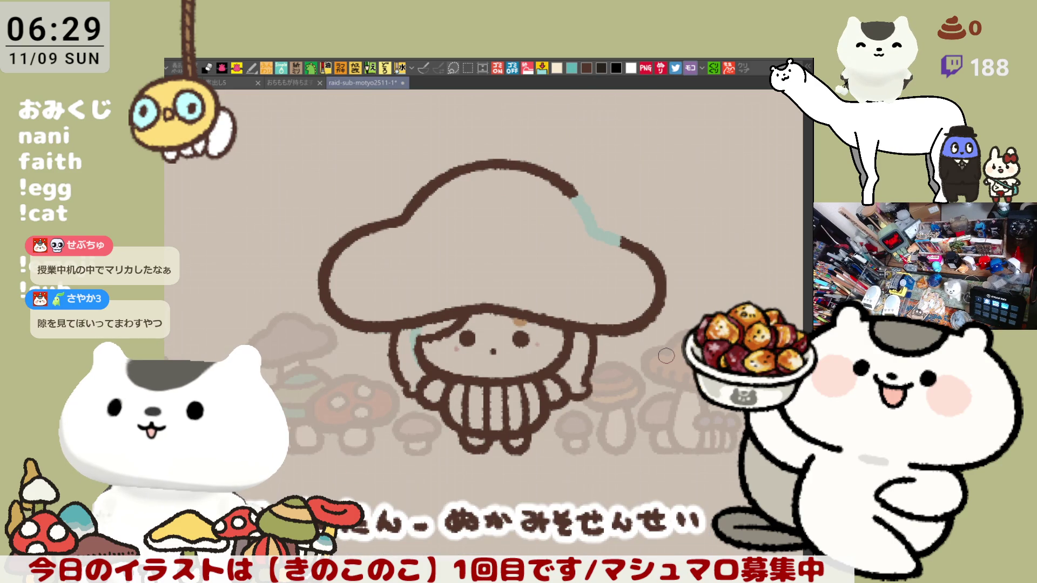
pyautogui.scroll(1, 665, 355)
pyautogui.scroll(1, 666, 355)
pyautogui.moveTo(510, 115)
pyautogui.mouseDown()
pyautogui.moveTo(523, 250)
pyautogui.moveTo(564, 220)
pyautogui.mouseUp()
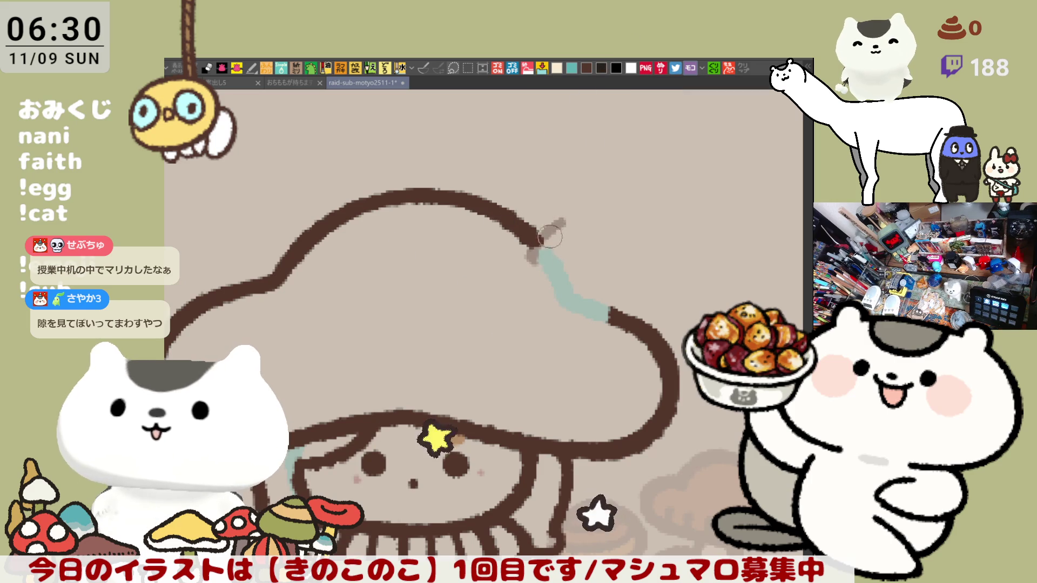
# Step: Sketch the grey creature's head arc on the cap rim, undoing and retrying strokes until it closes round
pyautogui.hotkey('ctrl', 'z')
pyautogui.moveTo(536, 245)
pyautogui.mouseDown()
pyautogui.moveTo(601, 244)
pyautogui.moveTo(539, 237)
pyautogui.mouseUp()
pyautogui.hotkey('ctrl', 'z')
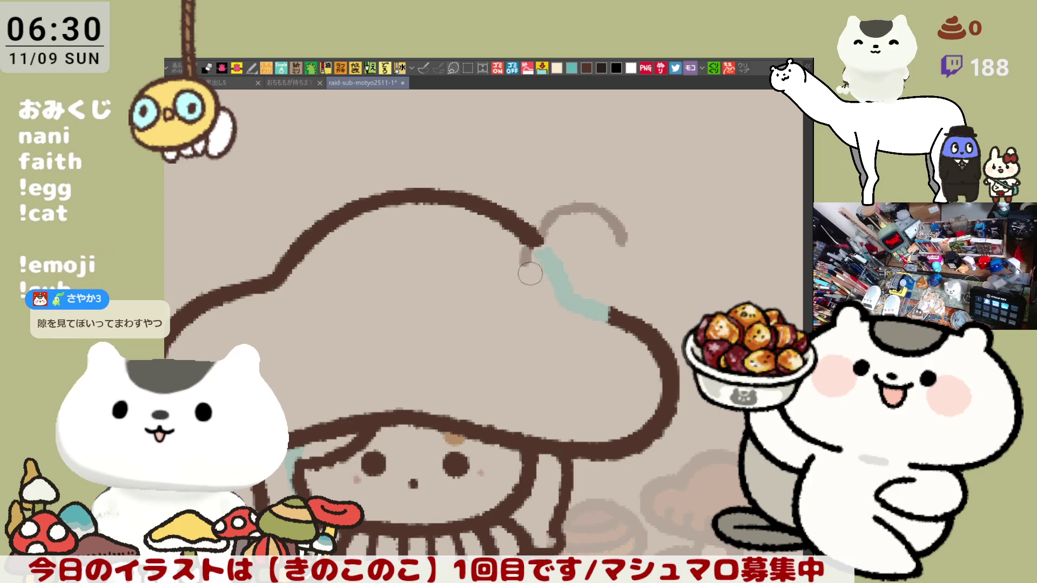
pyautogui.moveTo(525, 253); pyautogui.dragTo(596, 277)
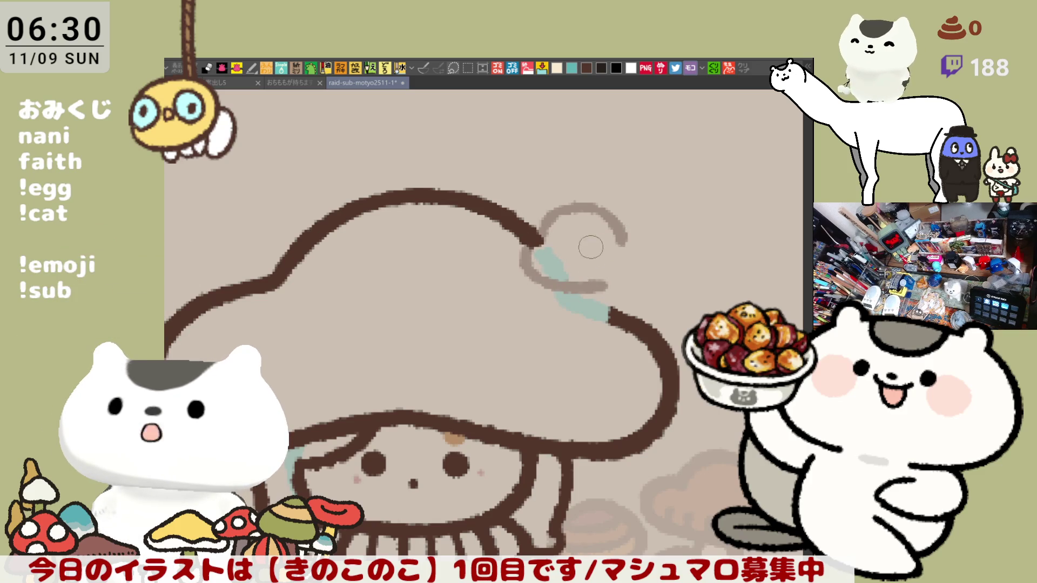
pyautogui.hotkey('ctrl', 'z')
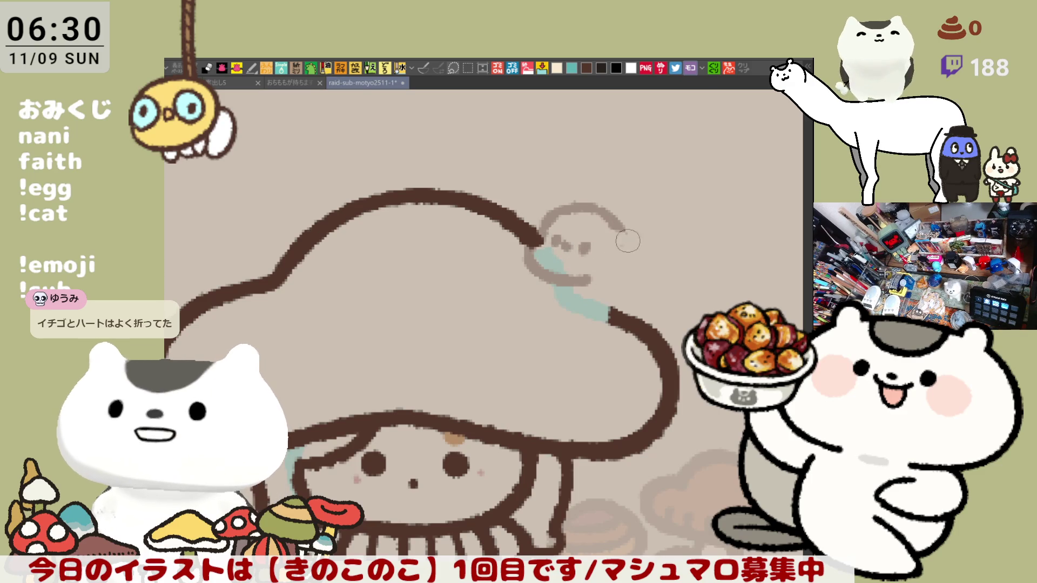
pyautogui.moveTo(594, 220); pyautogui.dragTo(609, 285)
# Step: Redraw the head's right side smoother and wider, then rework the head top and right edge
pyautogui.hotkey('ctrl', 'z')
pyautogui.moveTo(593, 206); pyautogui.dragTo(619, 281)
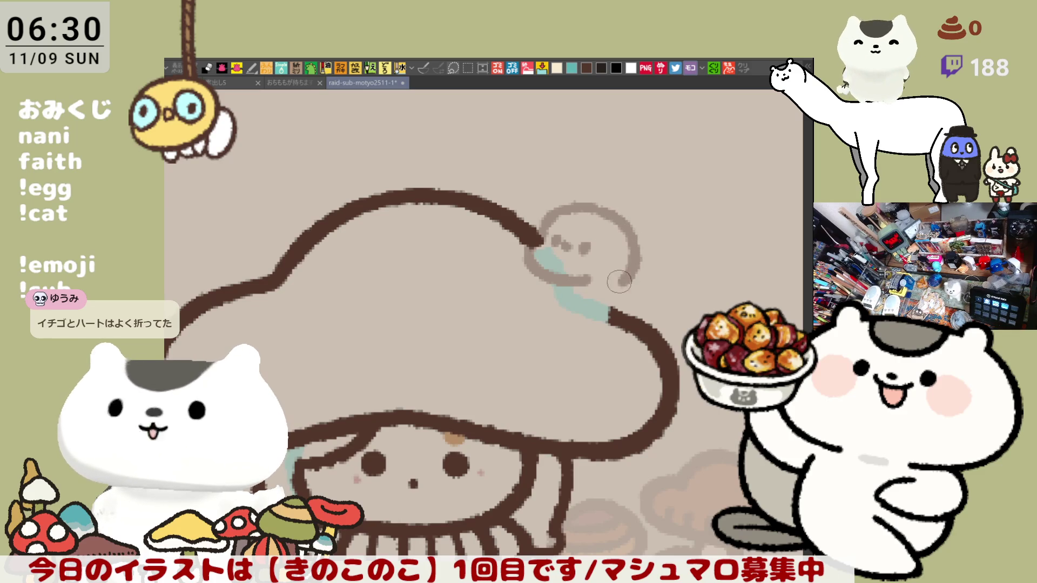
pyautogui.hotkey('ctrl', 'z')
pyautogui.moveTo(597, 208); pyautogui.dragTo(605, 277)
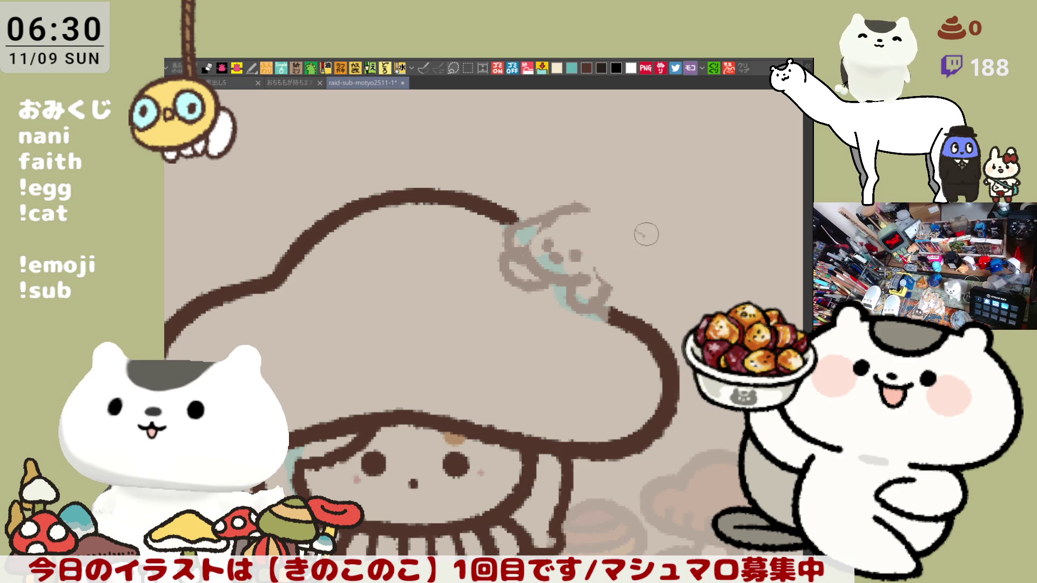
pyautogui.moveTo(603, 226); pyautogui.dragTo(593, 213)
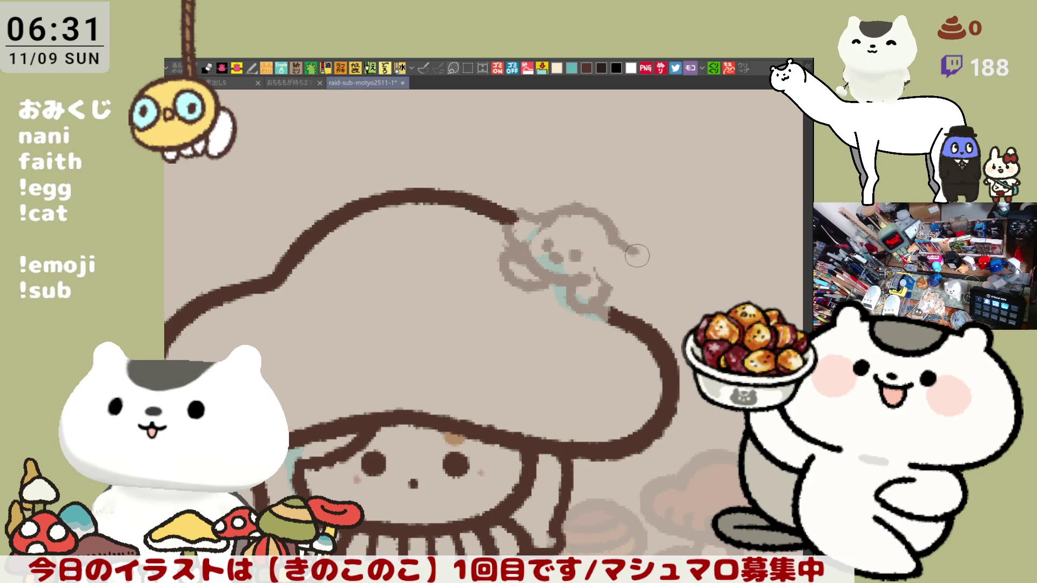
pyautogui.moveTo(605, 277)
pyautogui.mouseDown()
pyautogui.moveTo(627, 257)
pyautogui.moveTo(610, 308)
pyautogui.mouseUp()
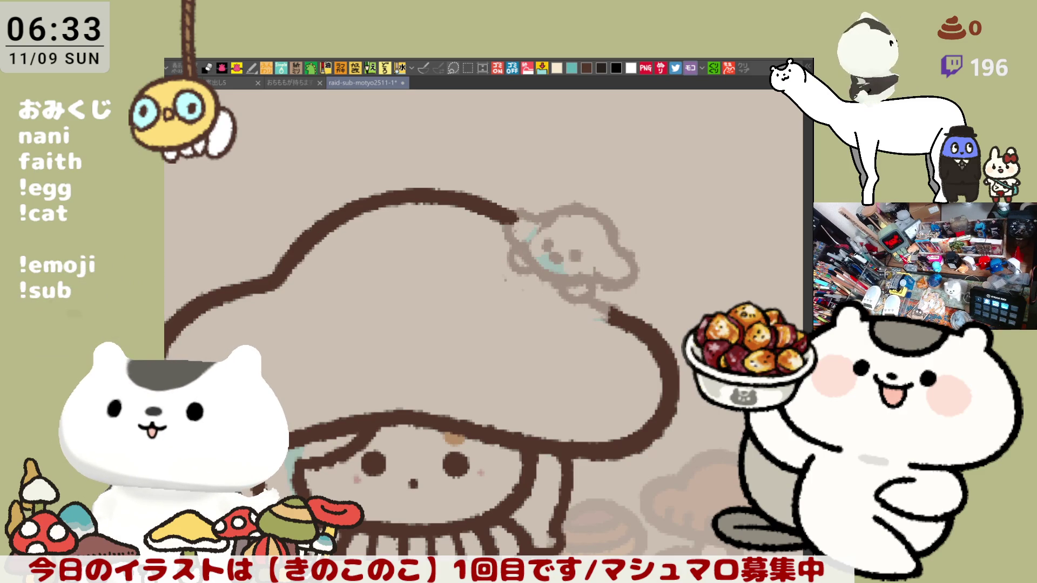
# Step: Pan the canvas to frame the little creature sketch on the cap edge
pyautogui.moveTo(492, 253); pyautogui.dragTo(521, 301)
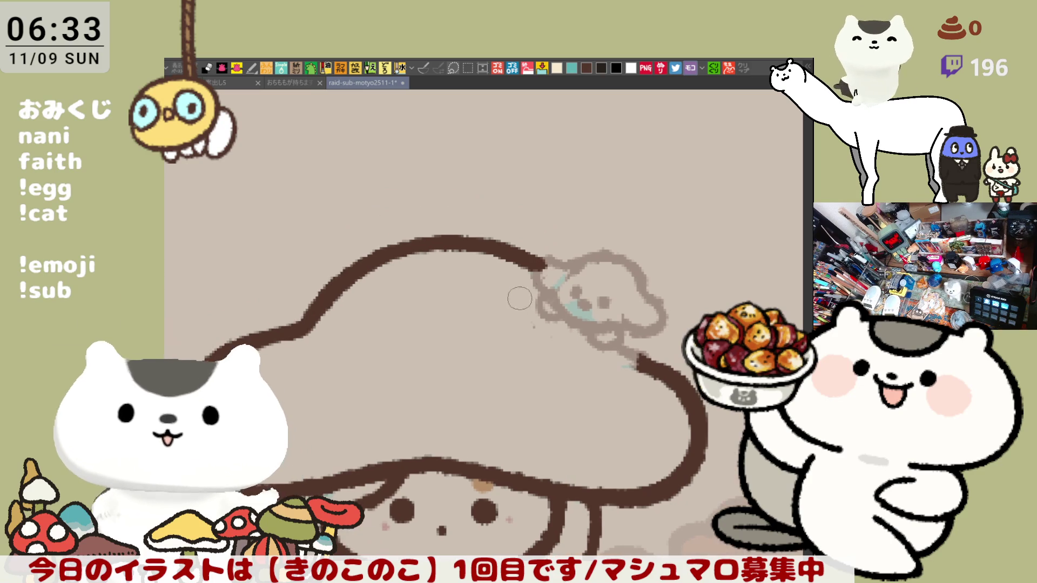
pyautogui.scroll(2, 526, 292)
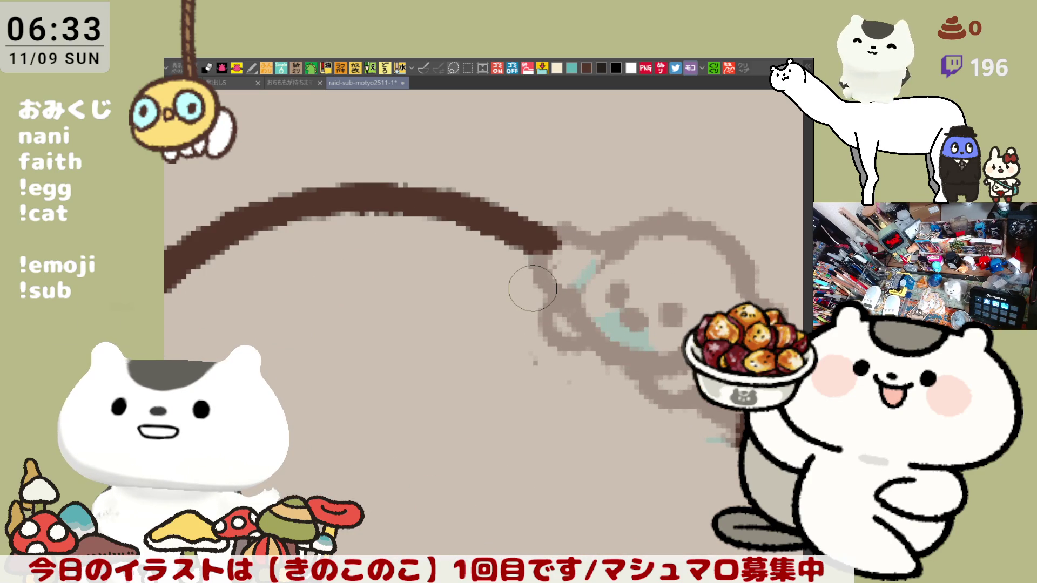
# Step: Ink a brown loop around the creature's left ear, continuing the cap outline
pyautogui.moveTo(532, 288)
pyautogui.mouseDown()
pyautogui.moveTo(419, 276)
pyautogui.moveTo(444, 319)
pyautogui.mouseUp()
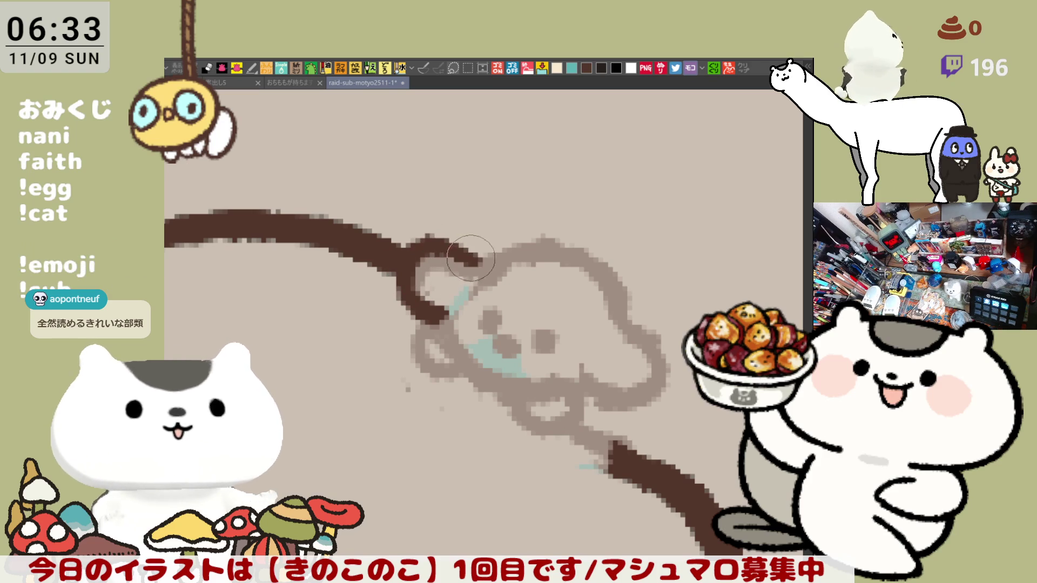
pyautogui.moveTo(413, 277); pyautogui.dragTo(499, 269)
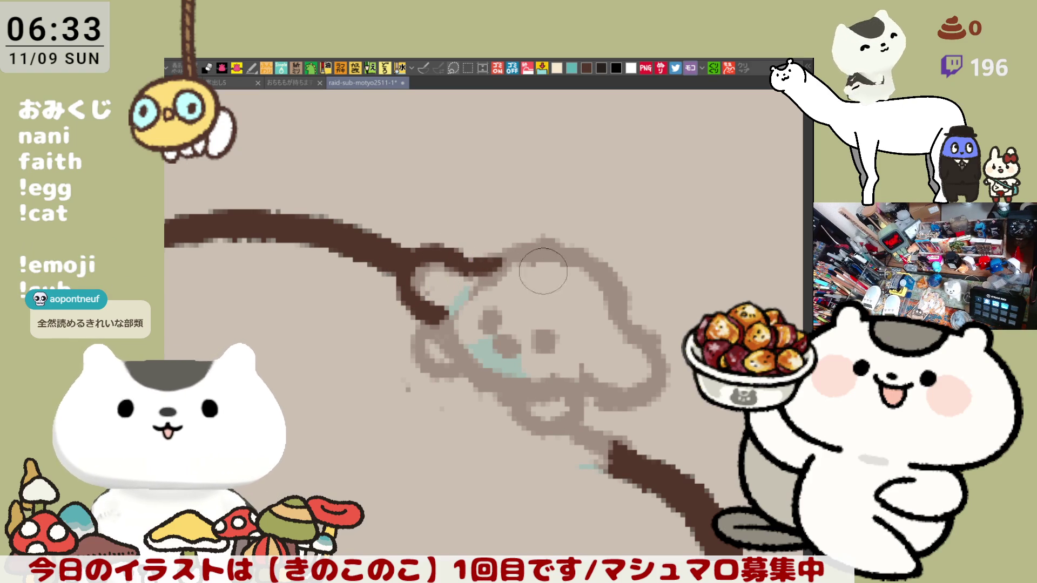
pyautogui.moveTo(564, 277)
pyautogui.mouseDown()
pyautogui.moveTo(504, 224)
pyautogui.moveTo(531, 213)
pyautogui.moveTo(567, 239)
pyautogui.mouseUp()
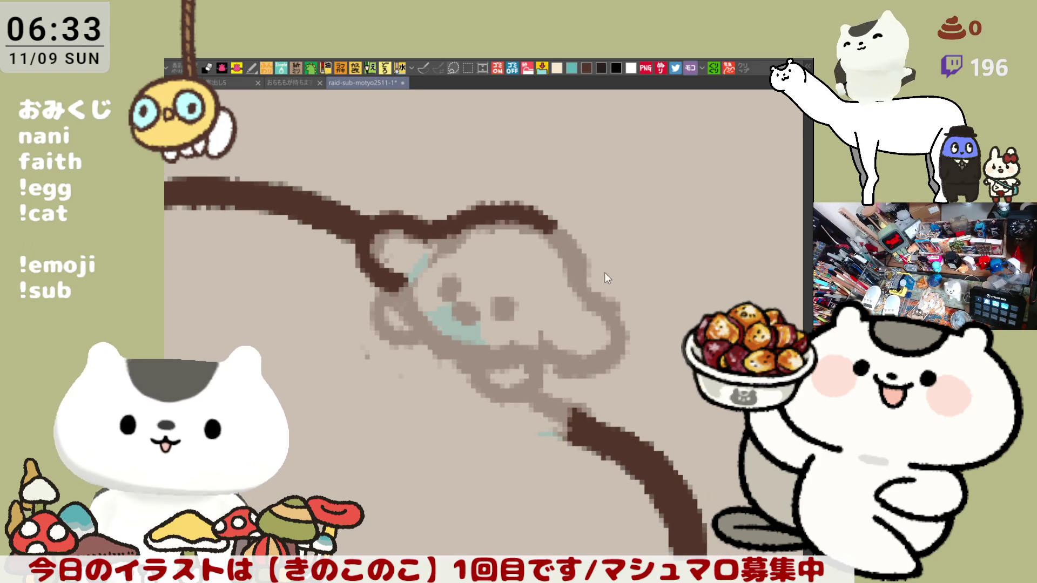
pyautogui.moveTo(606, 295)
pyautogui.mouseDown()
pyautogui.moveTo(533, 315)
pyautogui.moveTo(505, 265)
pyautogui.mouseUp()
# Step: Attempt brown strokes over the creature's head top, undoing the misplaced ones
pyautogui.moveTo(432, 231); pyautogui.dragTo(607, 181)
pyautogui.hotkey('ctrl', 'z')
pyautogui.moveTo(433, 235); pyautogui.dragTo(608, 181)
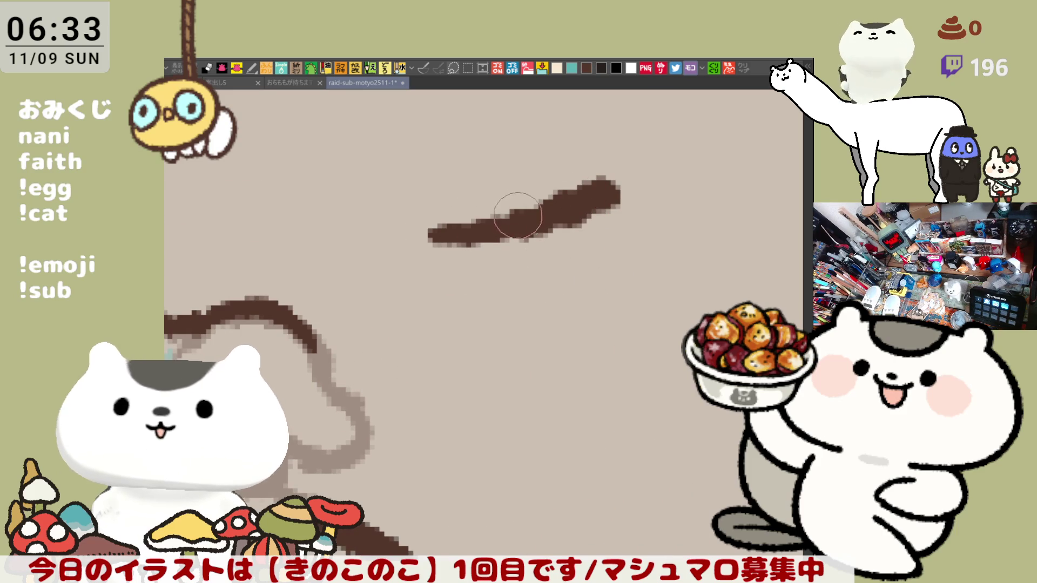
pyautogui.hotkey('ctrl', 'z')
pyautogui.moveTo(452, 238); pyautogui.dragTo(654, 270)
pyautogui.hotkey('ctrl', 'z')
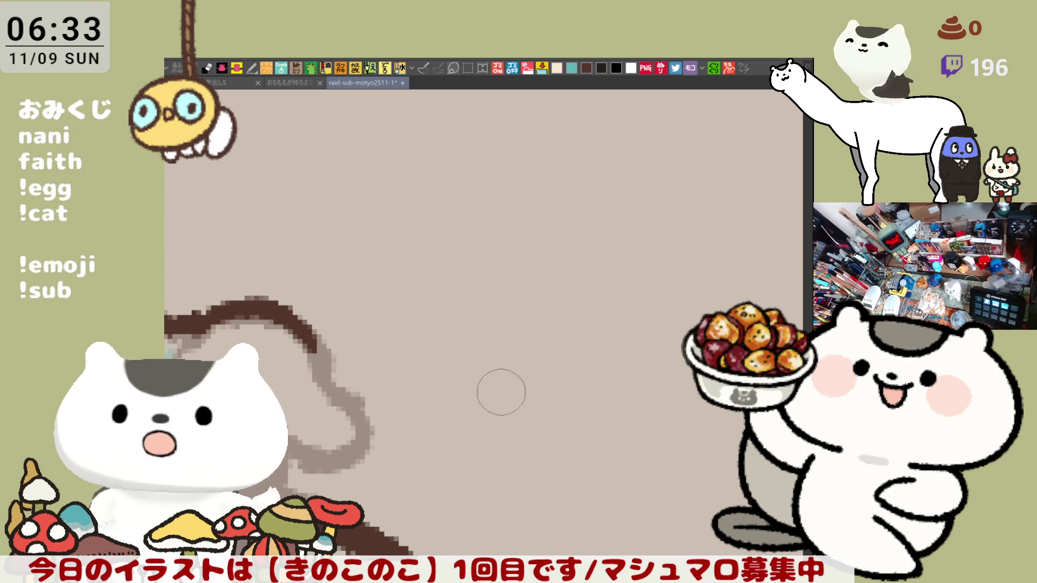
# Step: Pan the canvas to bring the creature sketch back into view
pyautogui.moveTo(530, 370); pyautogui.dragTo(417, 237)
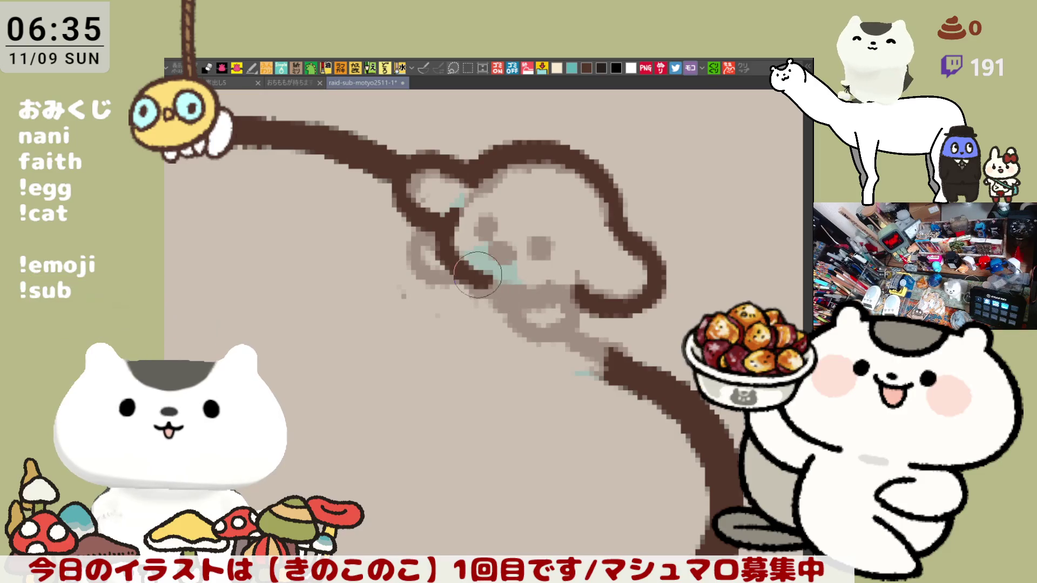
# Step: Ink the brown chin loop under the creature's face, retrying after undoing the first attempt
pyautogui.moveTo(566, 273); pyautogui.dragTo(559, 296)
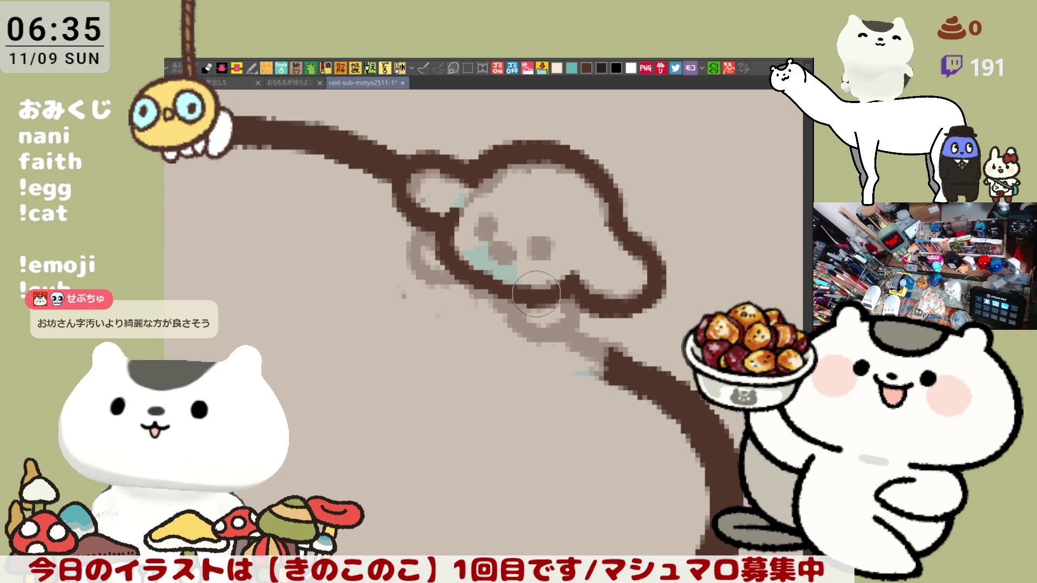
pyautogui.moveTo(518, 283); pyautogui.dragTo(591, 324)
pyautogui.moveTo(519, 320); pyautogui.dragTo(582, 302)
pyautogui.hotkey('ctrl', 'z')
pyautogui.hotkey('ctrl', 'z')
pyautogui.moveTo(510, 299); pyautogui.dragTo(583, 307)
pyautogui.hotkey('ctrl', 'z')
pyautogui.moveTo(510, 304)
pyautogui.mouseDown()
pyautogui.moveTo(545, 332)
pyautogui.moveTo(577, 311)
pyautogui.mouseUp()
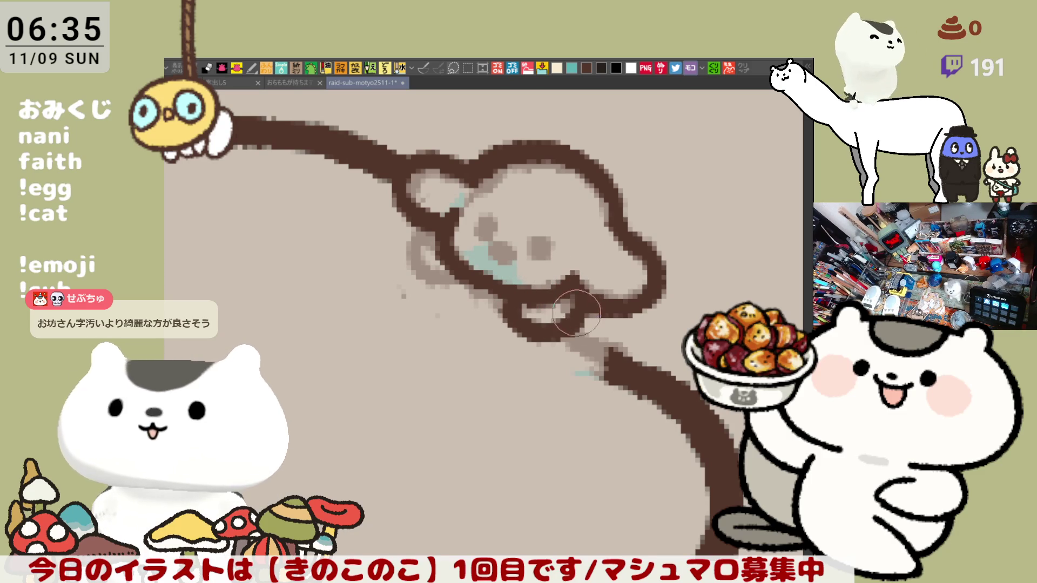
# Step: Ink the left ear loop, dab the eye and nose dark brown, and close the outline gap below the head
pyautogui.moveTo(441, 207); pyautogui.dragTo(465, 273)
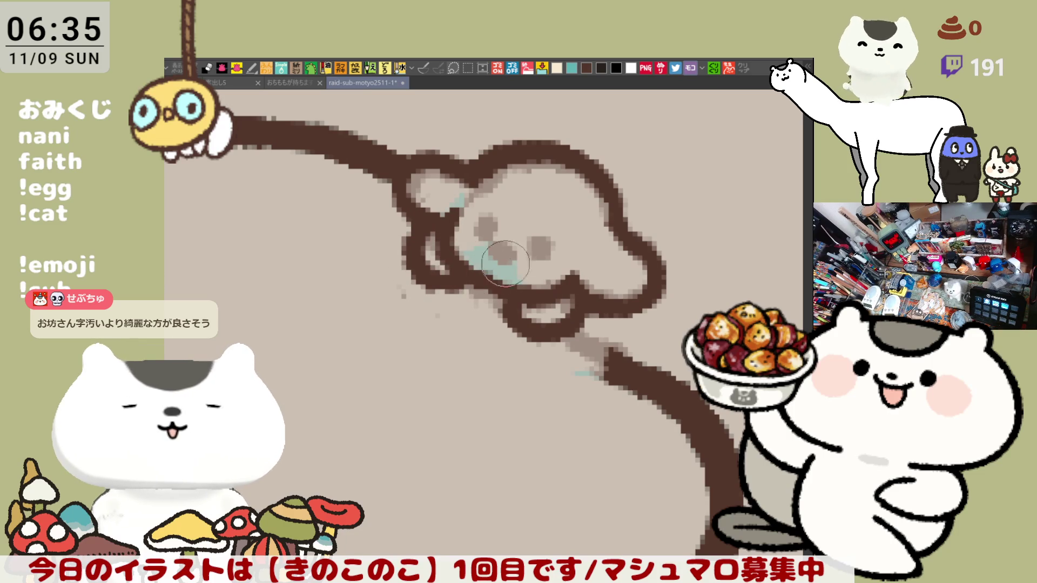
pyautogui.moveTo(486, 224); pyautogui.dragTo(482, 220)
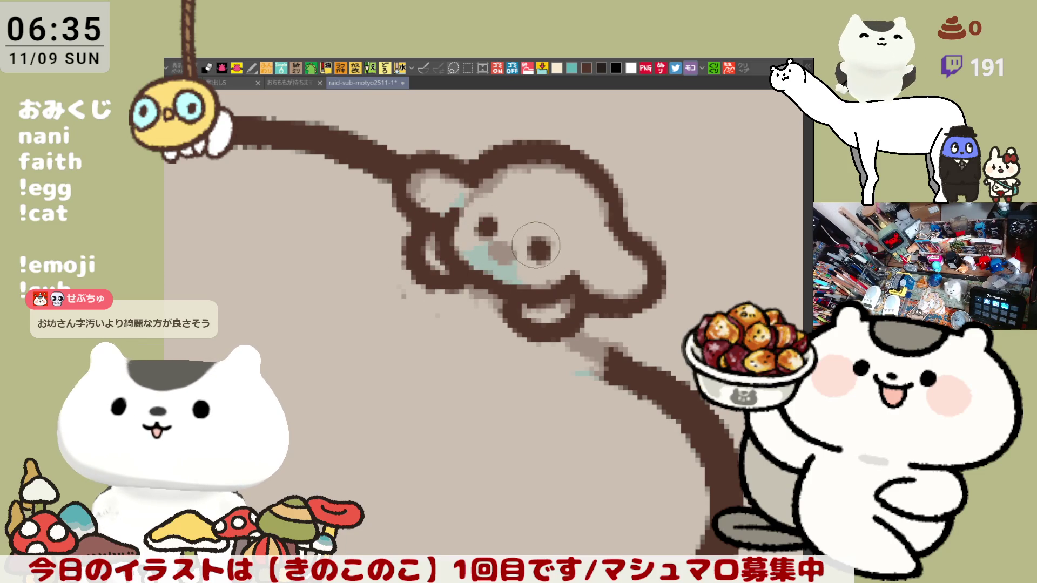
pyautogui.moveTo(501, 247); pyautogui.dragTo(504, 252)
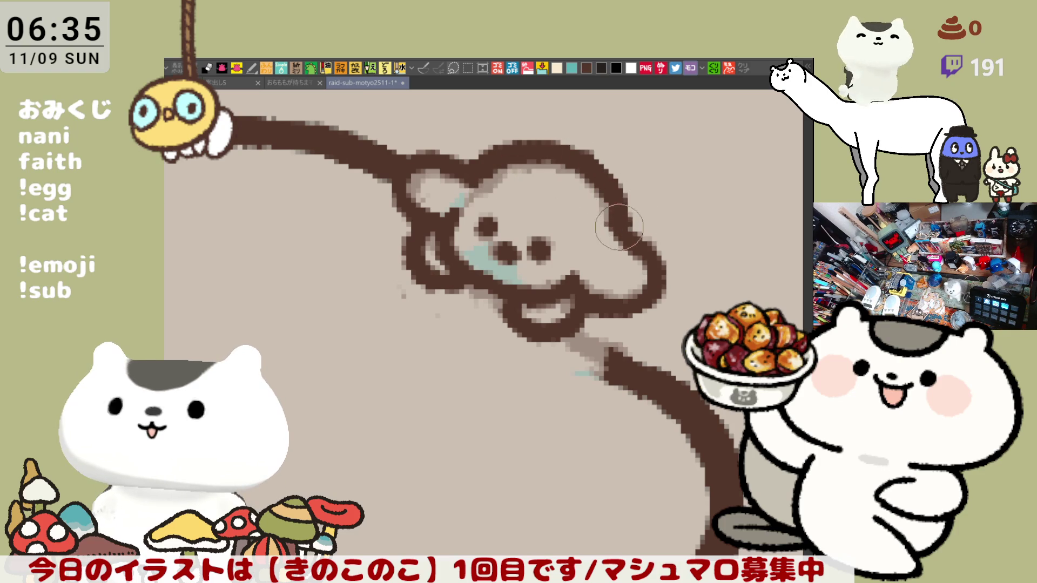
pyautogui.moveTo(580, 320)
pyautogui.mouseDown()
pyautogui.moveTo(609, 367)
pyautogui.moveTo(594, 347)
pyautogui.mouseUp()
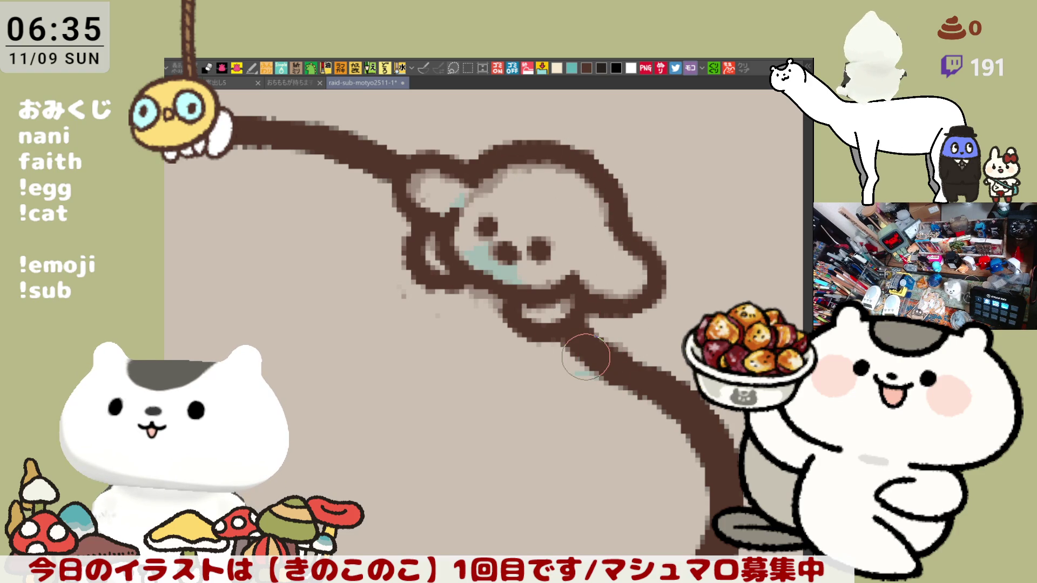
pyautogui.scroll(-1, 586, 356)
pyautogui.scroll(-1, 585, 357)
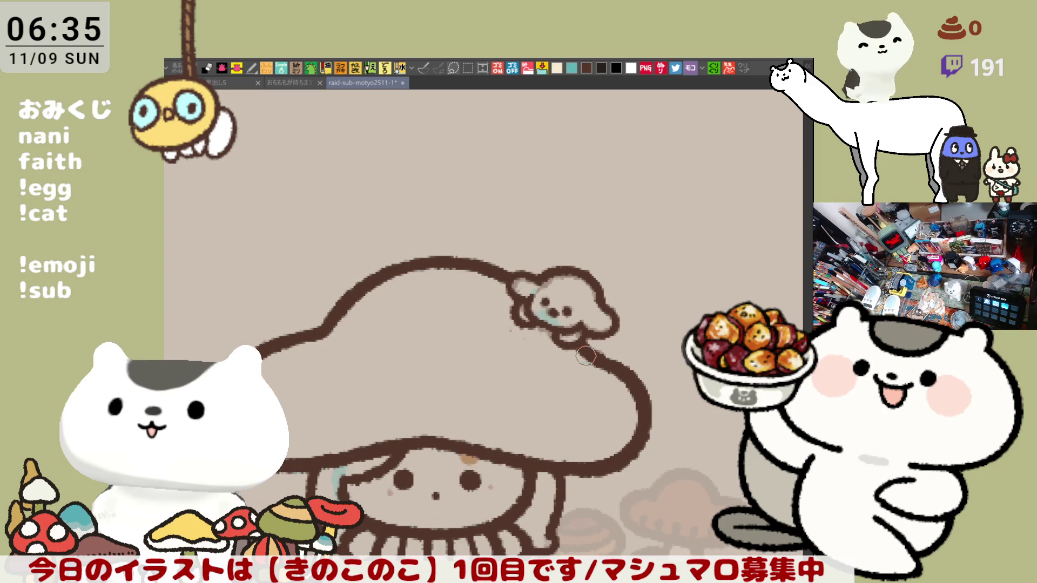
pyautogui.scroll(2, 585, 356)
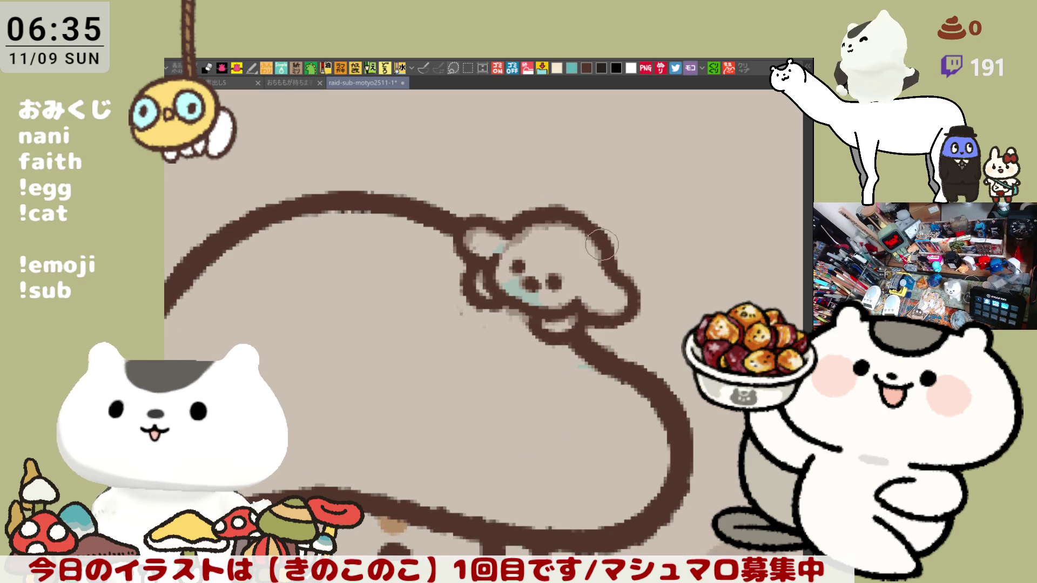
pyautogui.moveTo(541, 215)
pyautogui.mouseDown()
pyautogui.moveTo(601, 237)
pyautogui.moveTo(589, 367)
pyautogui.mouseUp()
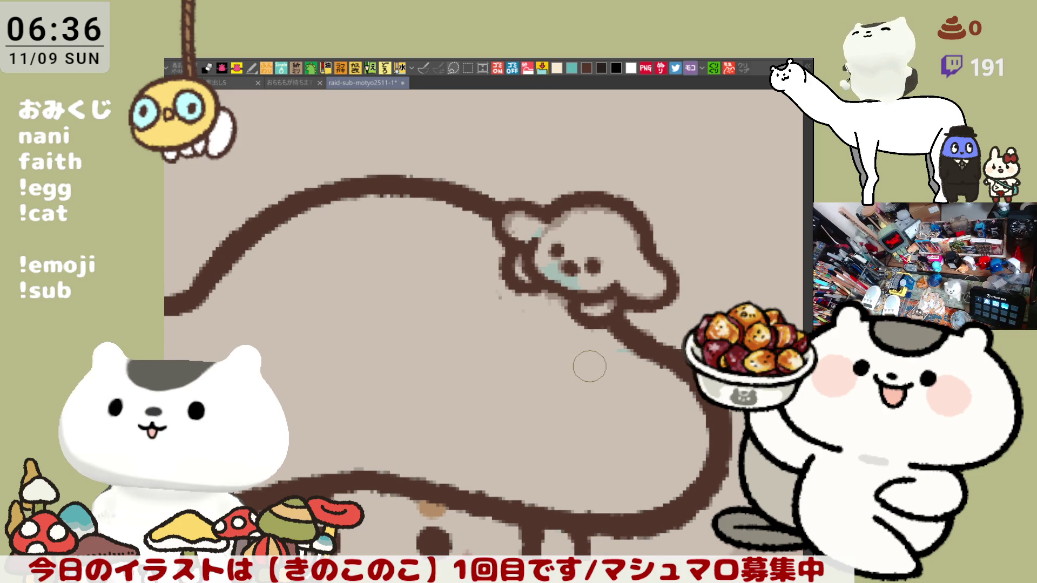
pyautogui.scroll(-2, 589, 366)
pyautogui.scroll(-1, 551, 360)
pyautogui.scroll(-1, 517, 356)
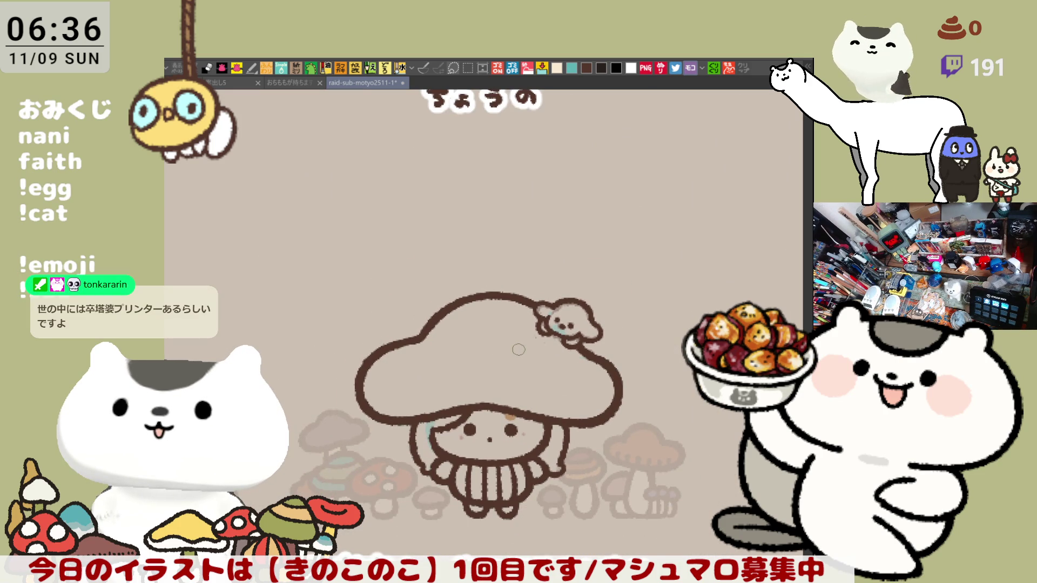
pyautogui.scroll(1, 534, 354)
pyautogui.scroll(1, 568, 365)
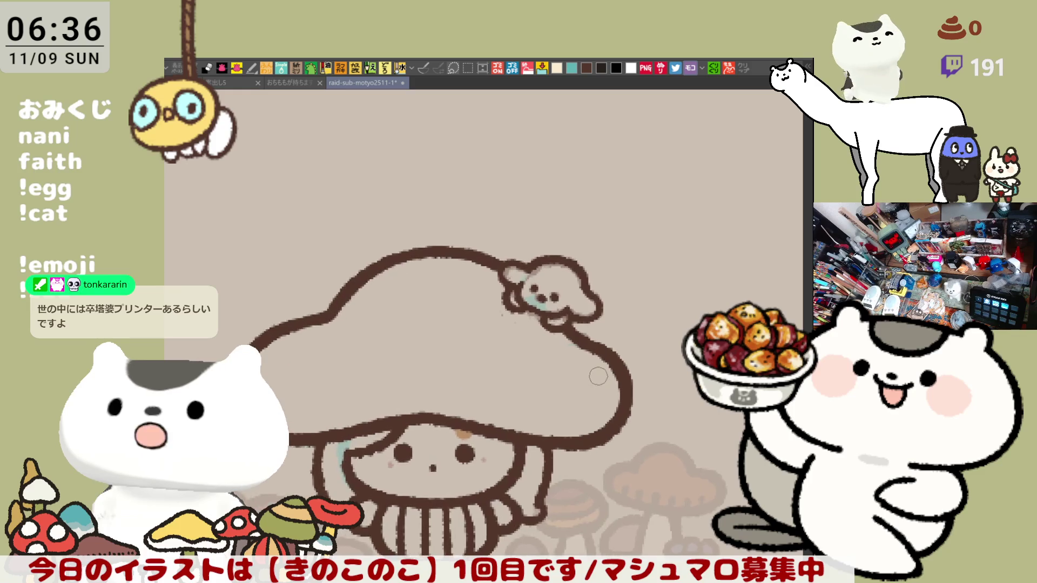
pyautogui.scroll(2, 589, 371)
pyautogui.scroll(1, 589, 370)
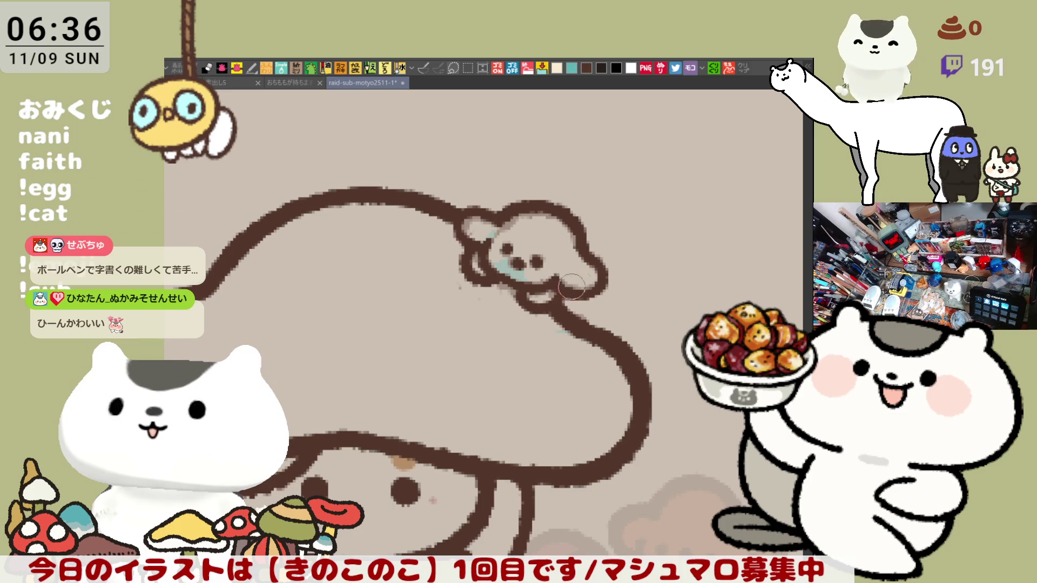
pyautogui.moveTo(595, 275); pyautogui.dragTo(628, 284)
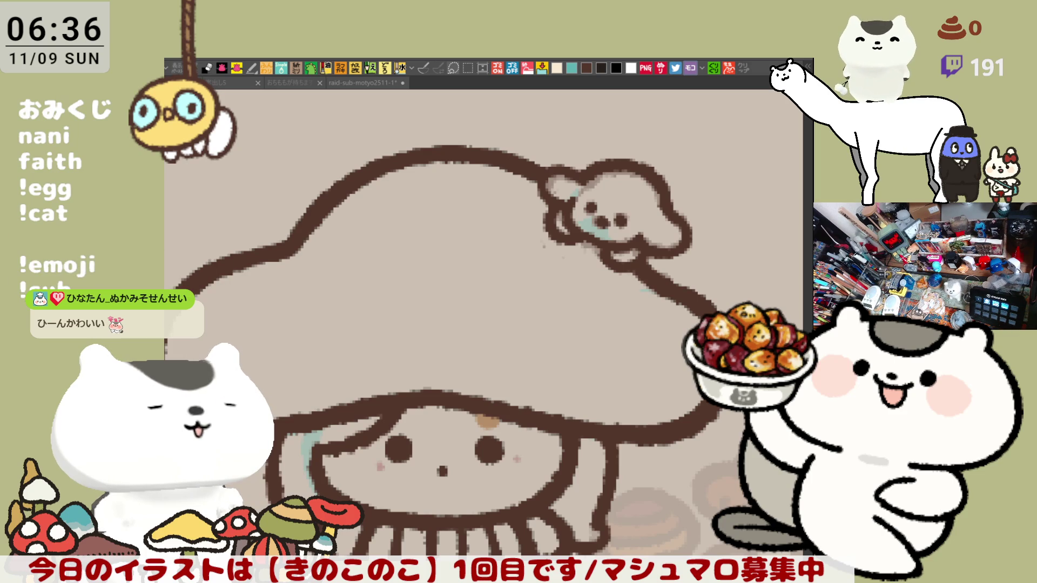
pyautogui.scroll(-3, 431, 281)
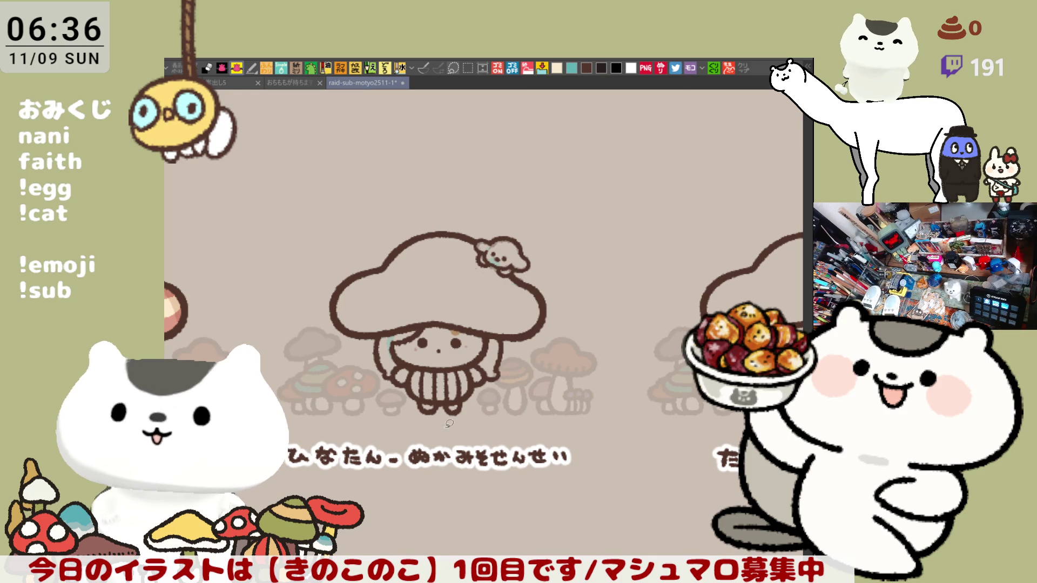
pyautogui.moveTo(632, 315); pyautogui.dragTo(422, 438)
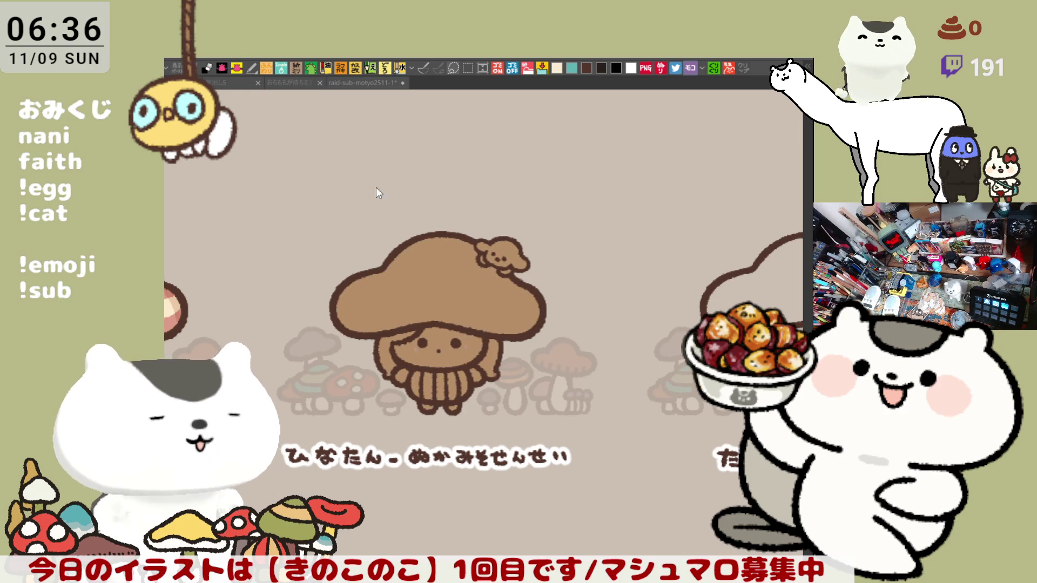
# Step: Bucket-fill the little dog with cream and the girl's face with pale skin colour
pyautogui.click(503, 244)
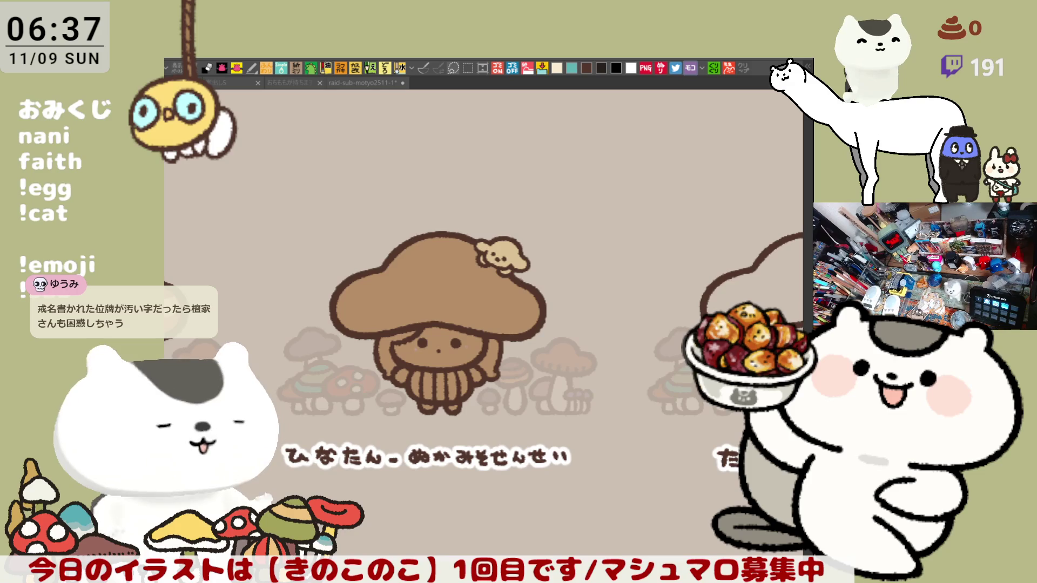
pyautogui.click(438, 353)
pyautogui.scroll(2, 456, 441)
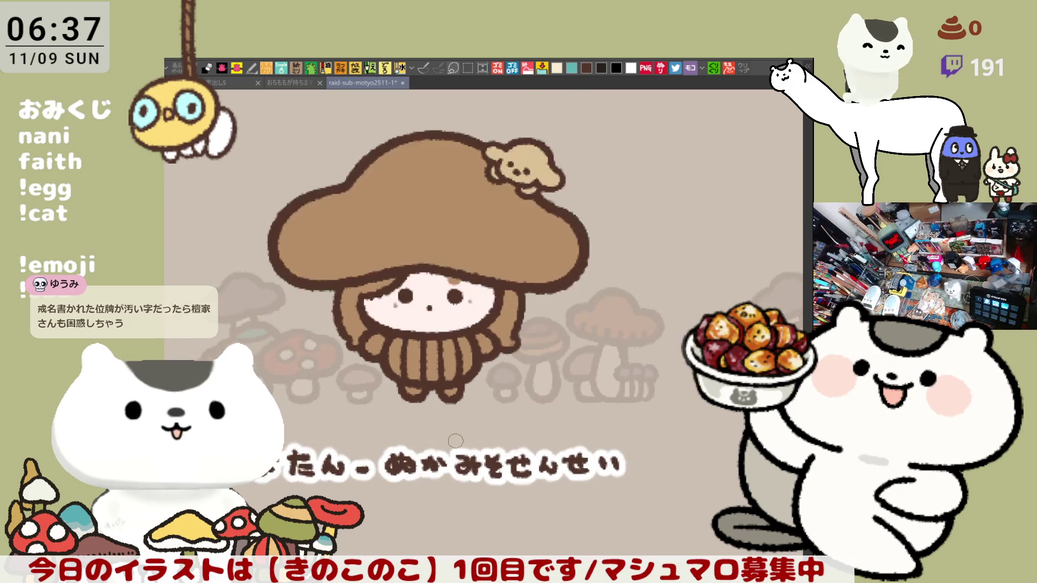
pyautogui.scroll(1, 455, 441)
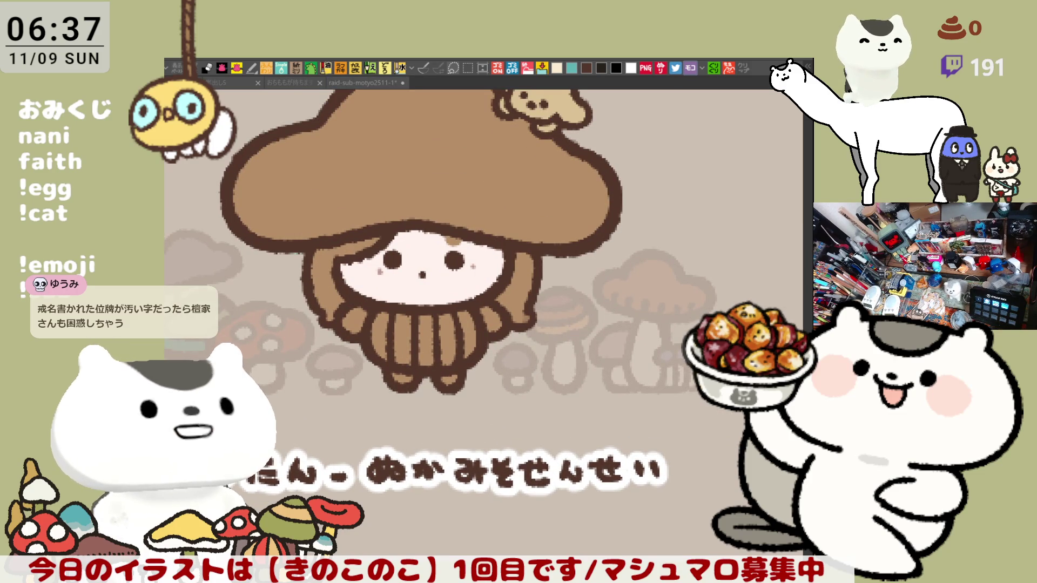
# Step: Brush pink blush on both cheeks and paint the hands and feet light blue
pyautogui.moveTo(382, 274); pyautogui.dragTo(366, 261)
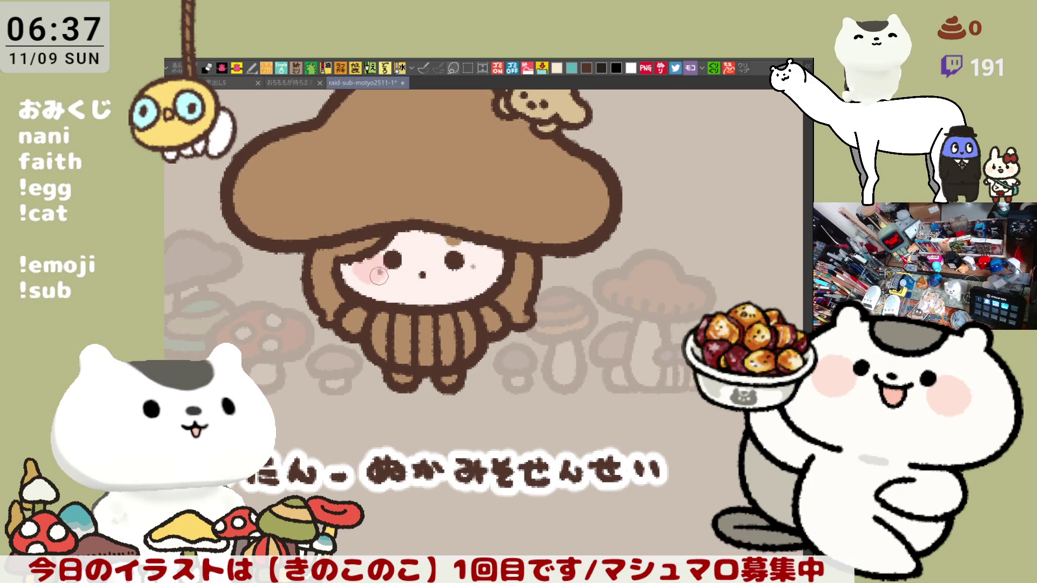
pyautogui.moveTo(461, 261); pyautogui.dragTo(486, 279)
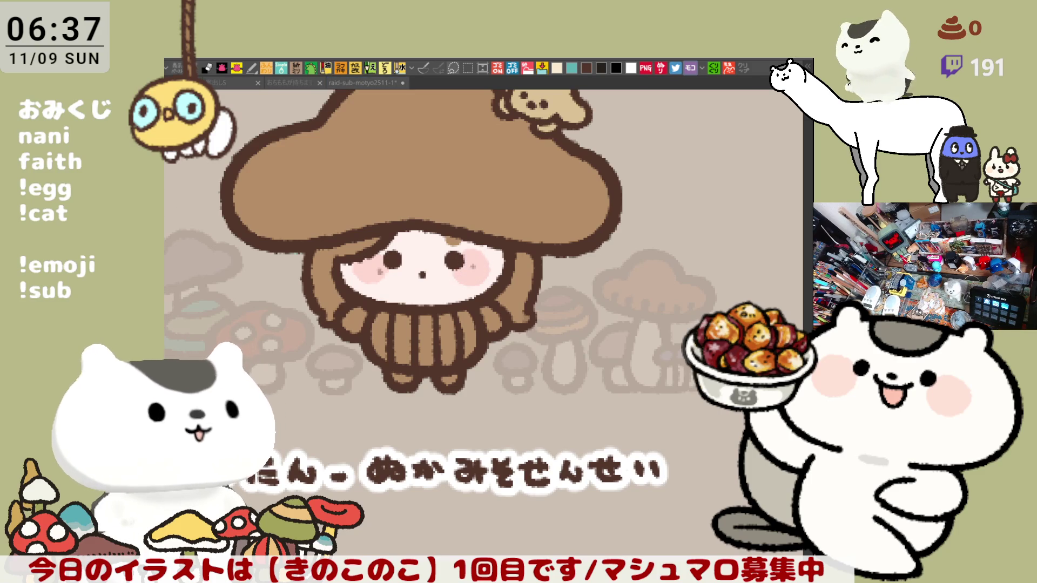
pyautogui.moveTo(345, 327); pyautogui.dragTo(362, 314)
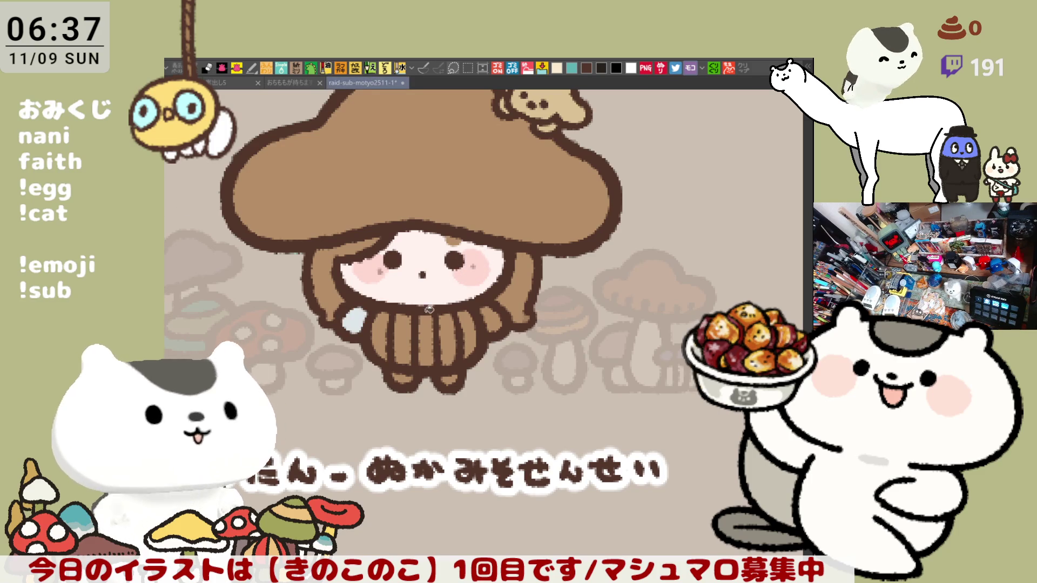
pyautogui.moveTo(495, 321); pyautogui.dragTo(483, 310)
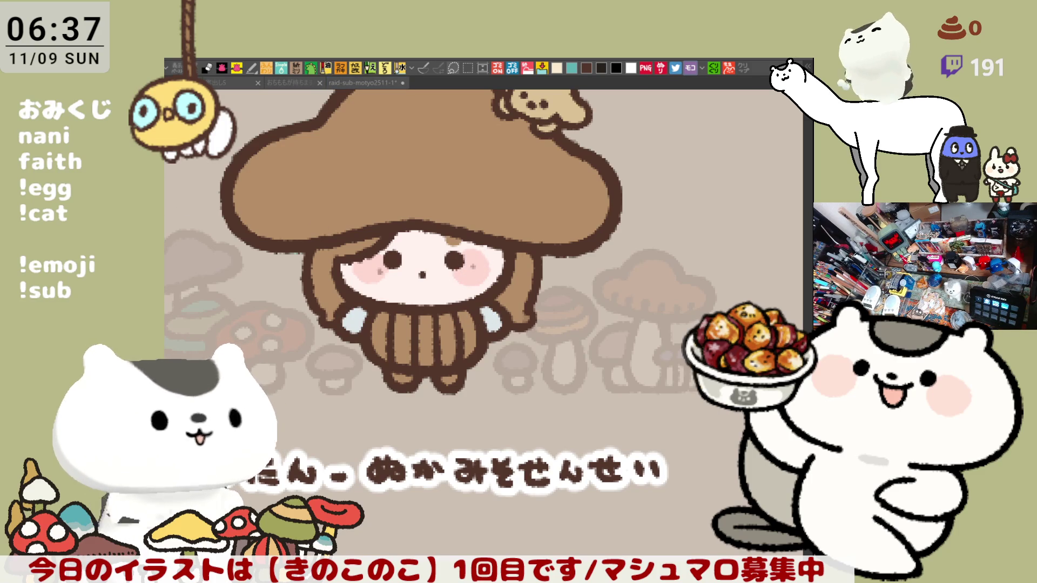
pyautogui.moveTo(395, 376); pyautogui.dragTo(452, 377)
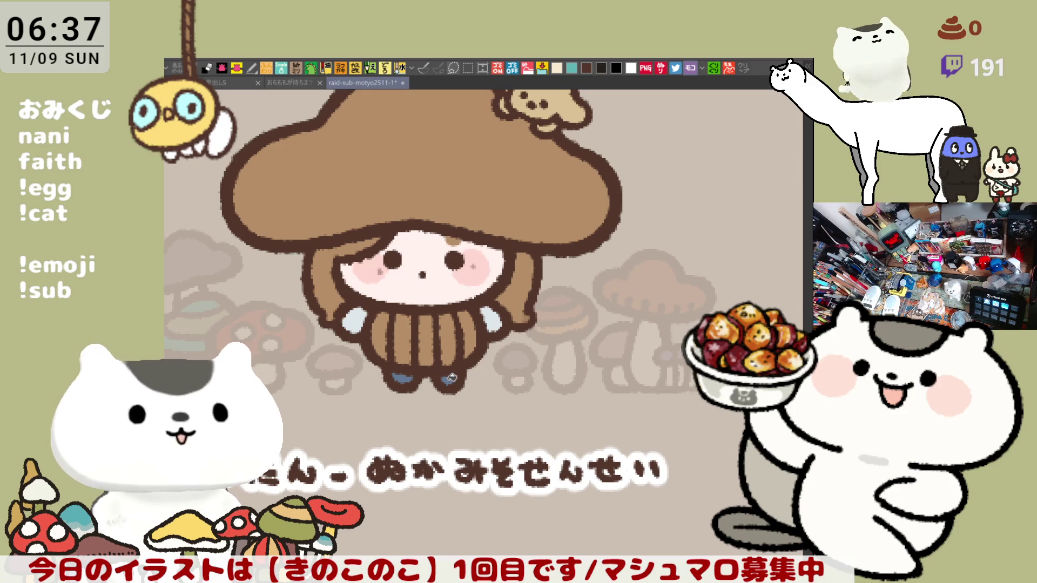
# Step: Bucket-fill the three body stripes with cream
pyautogui.click(380, 328)
pyautogui.click(402, 326)
pyautogui.click(448, 328)
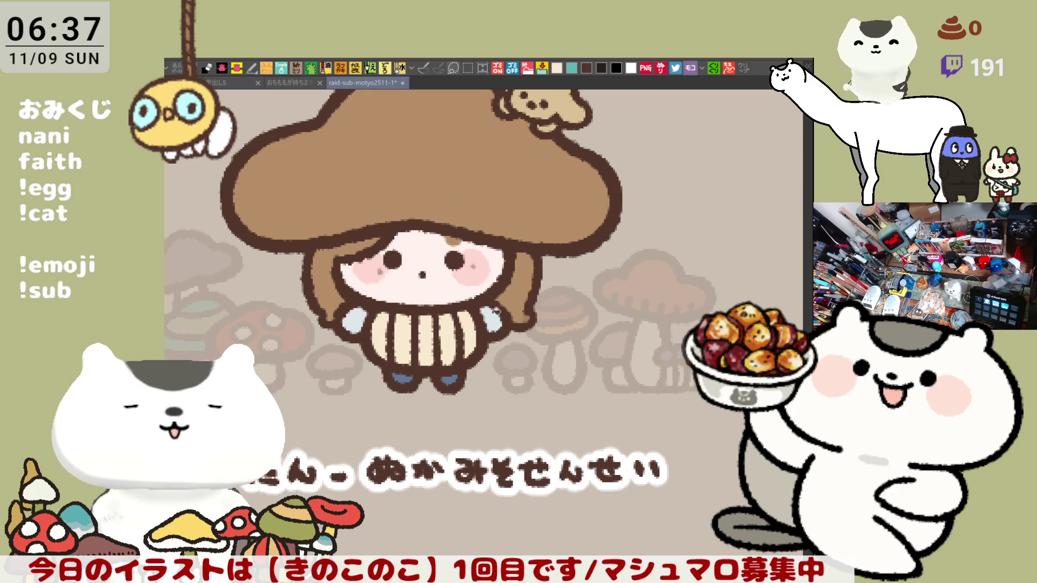
pyautogui.scroll(2, 515, 231)
pyautogui.scroll(2, 474, 217)
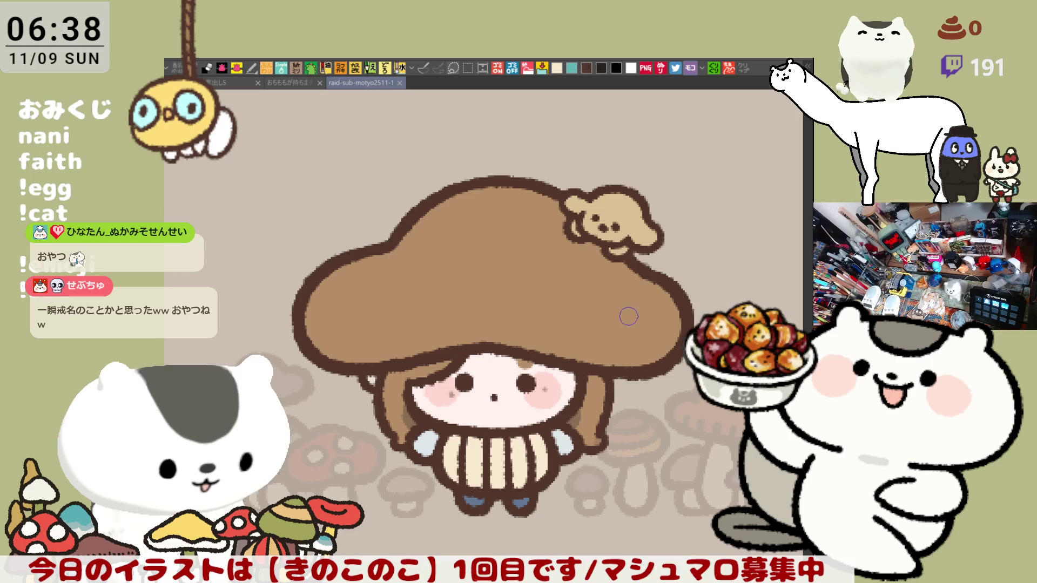
pyautogui.scroll(-2, 629, 315)
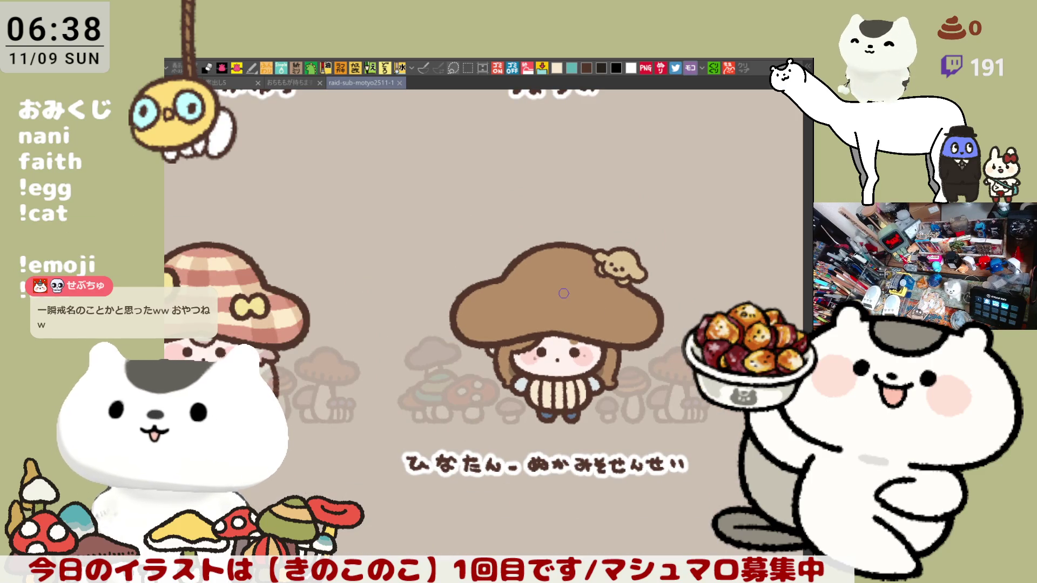
pyautogui.scroll(-1, 563, 294)
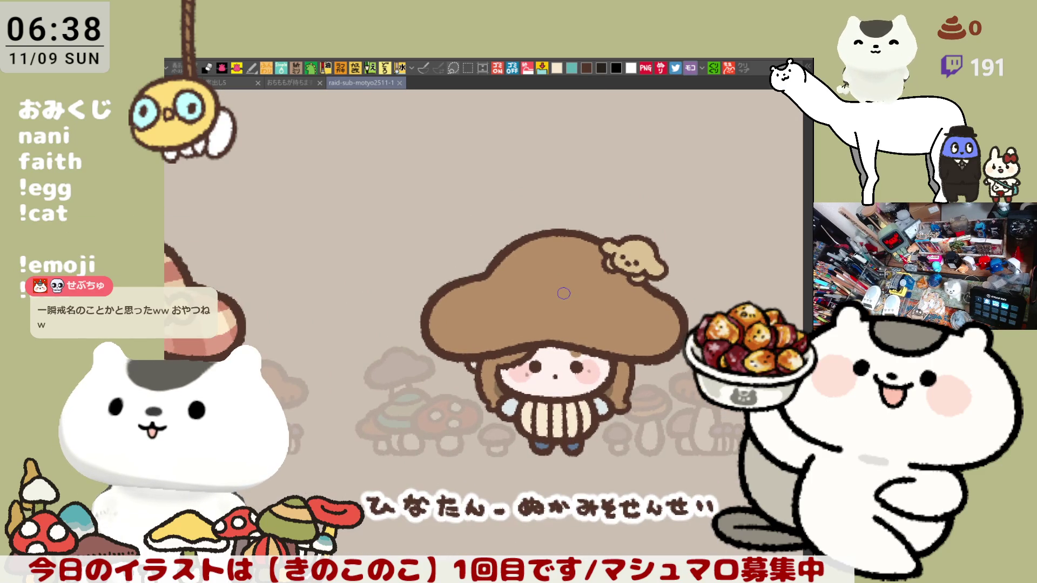
pyautogui.scroll(1, 563, 293)
pyautogui.scroll(1, 563, 294)
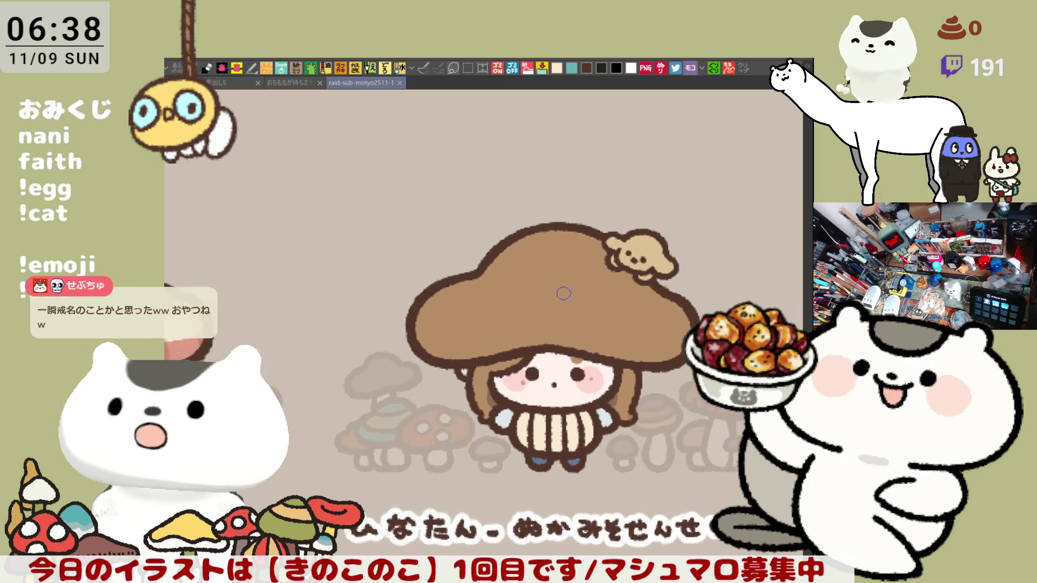
pyautogui.scroll(1, 562, 294)
pyautogui.scroll(-2, 563, 294)
pyautogui.scroll(-2, 563, 293)
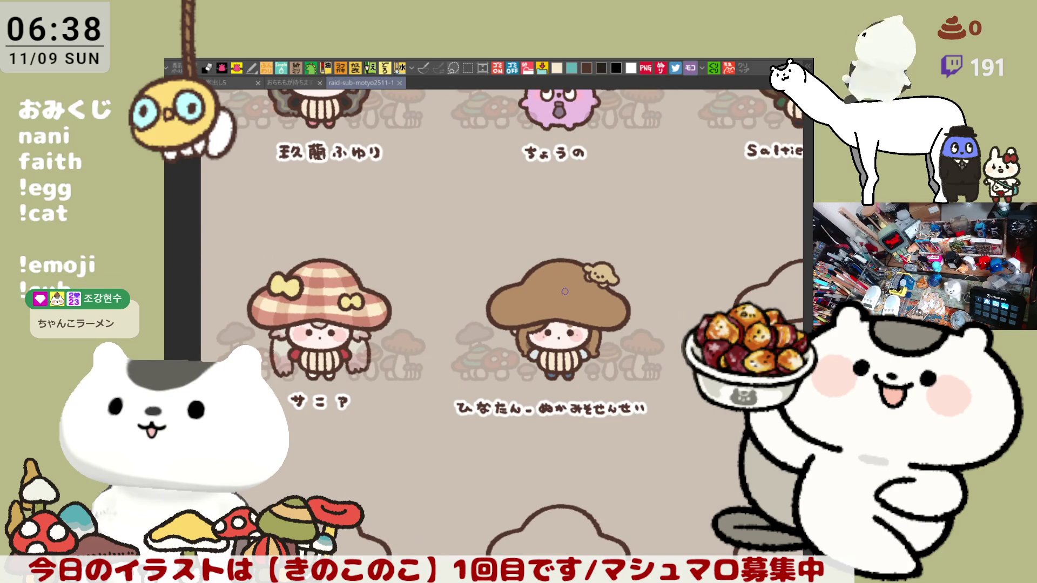
pyautogui.scroll(-1, 565, 290)
pyautogui.scroll(-1, 564, 291)
pyautogui.scroll(2, 565, 291)
pyautogui.scroll(1, 565, 291)
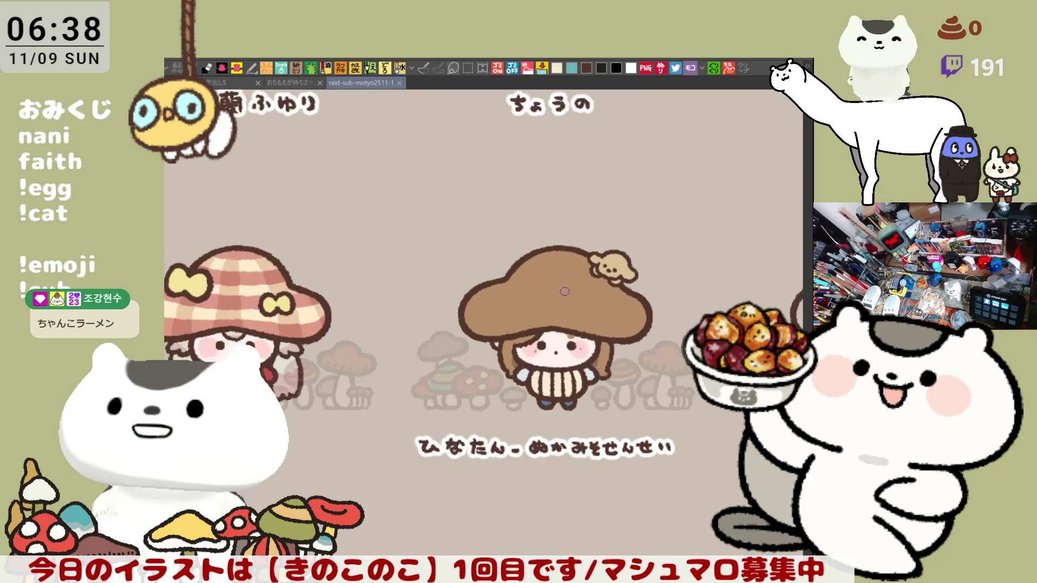
pyautogui.scroll(1, 564, 291)
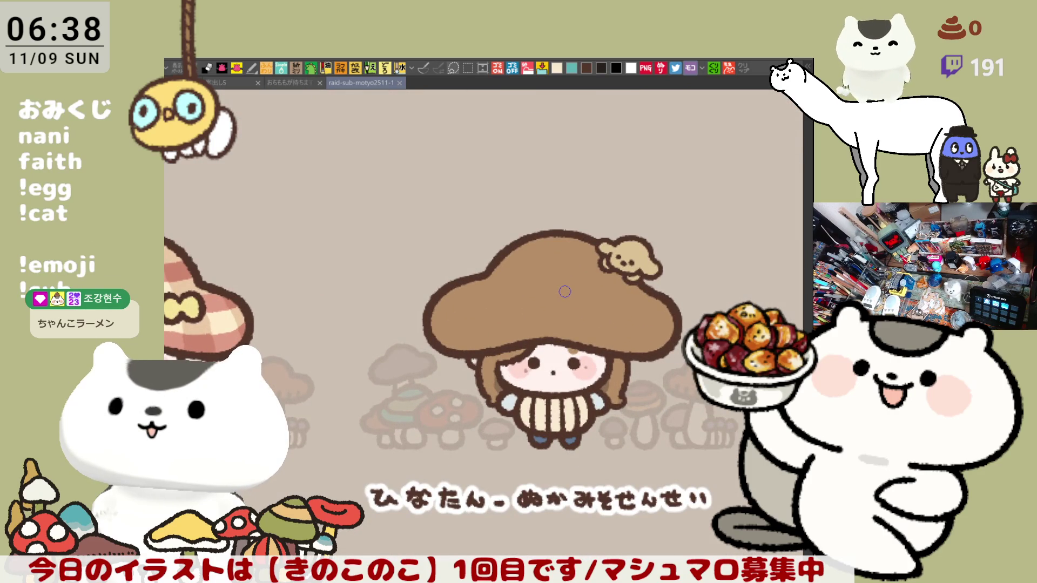
pyautogui.scroll(1, 564, 291)
pyautogui.scroll(1, 564, 291)
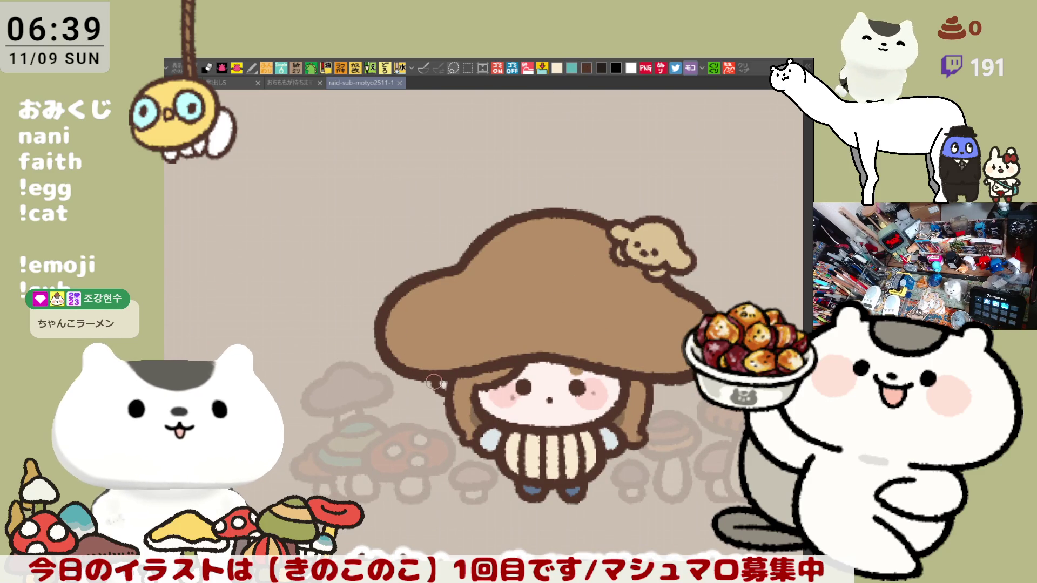
# Step: Dab a light touch-up on the girl's left hand, then view the character grid
pyautogui.click(444, 392)
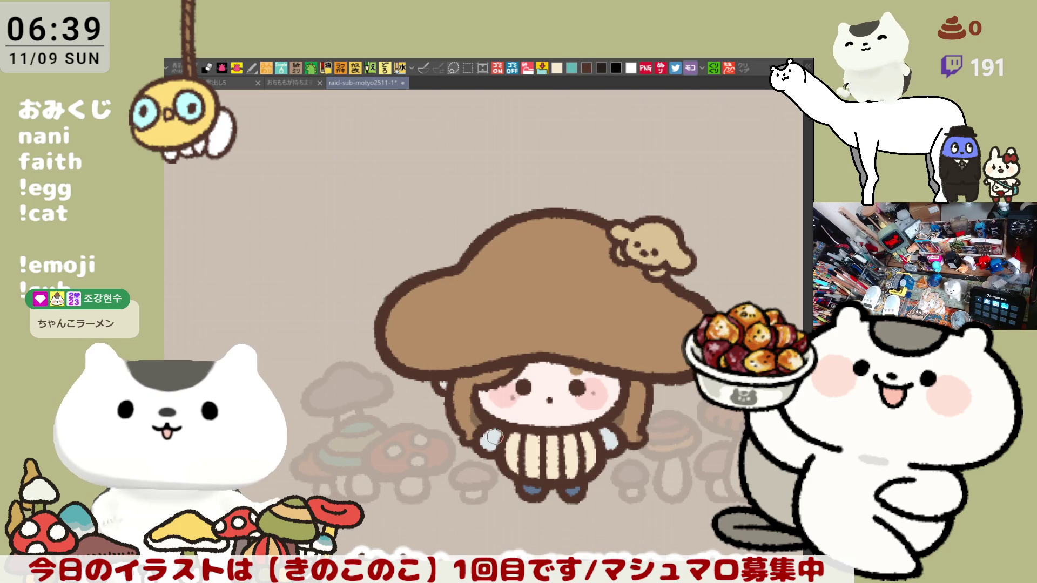
pyautogui.scroll(-1, 495, 430)
pyautogui.scroll(-1, 495, 430)
pyautogui.scroll(-1, 495, 430)
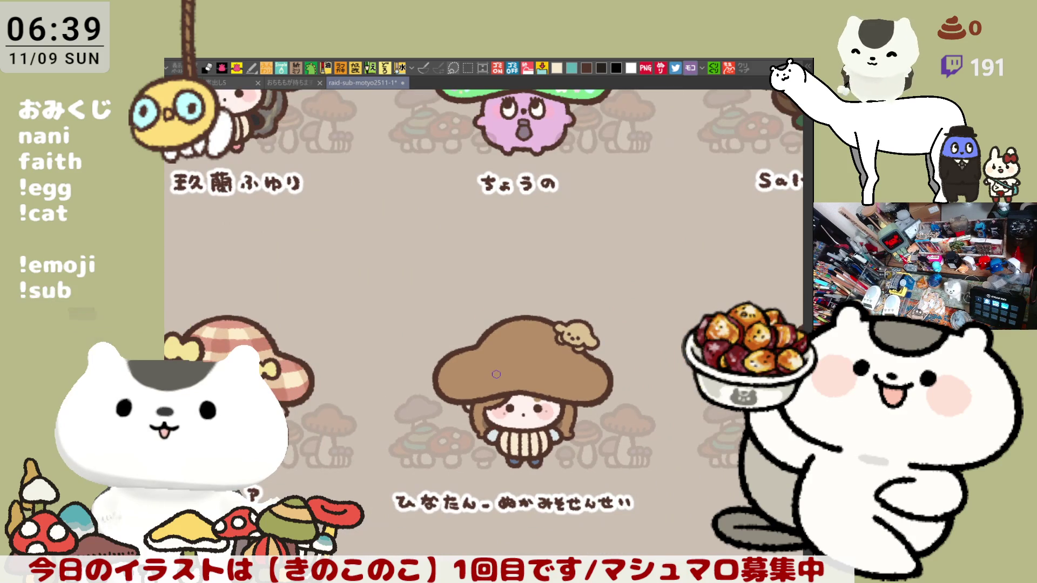
pyautogui.moveTo(496, 375); pyautogui.dragTo(544, 302)
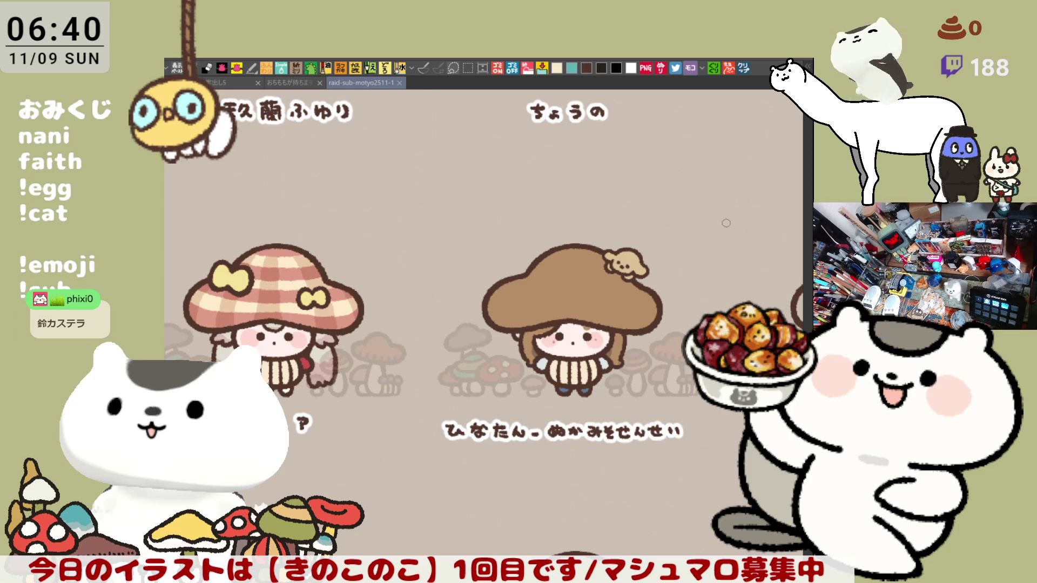
pyautogui.hscroll(2, 726, 224)
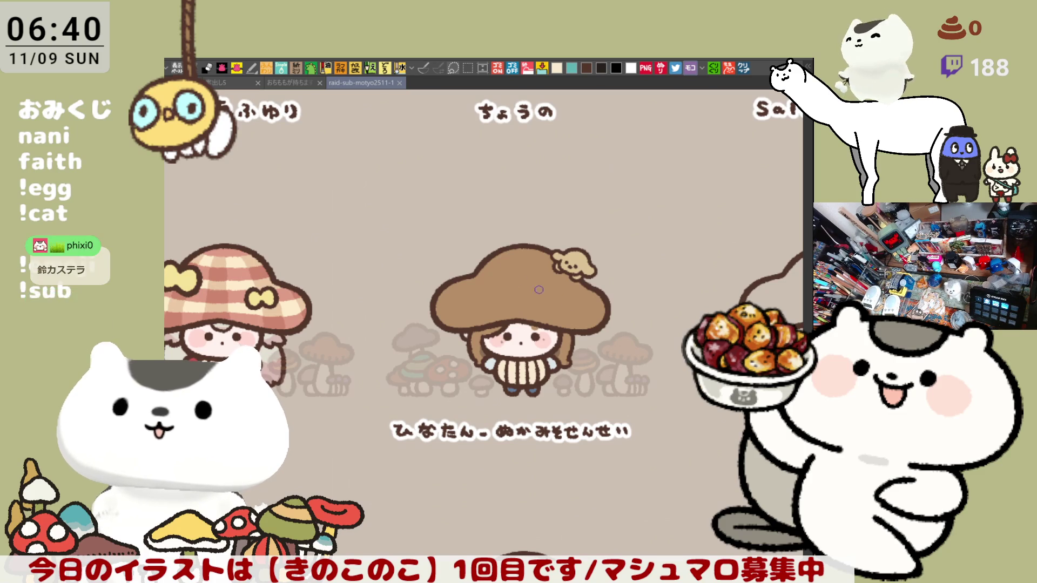
# Step: Fill the middle girl's mushroom cap teal, then refill it with a lighter teal
pyautogui.click(579, 312)
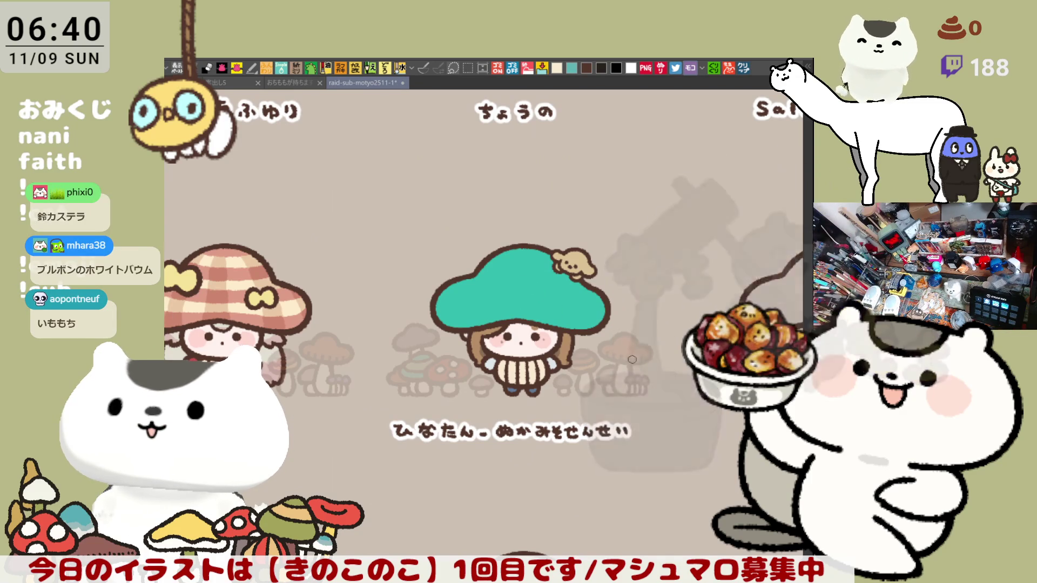
pyautogui.scroll(2, 632, 358)
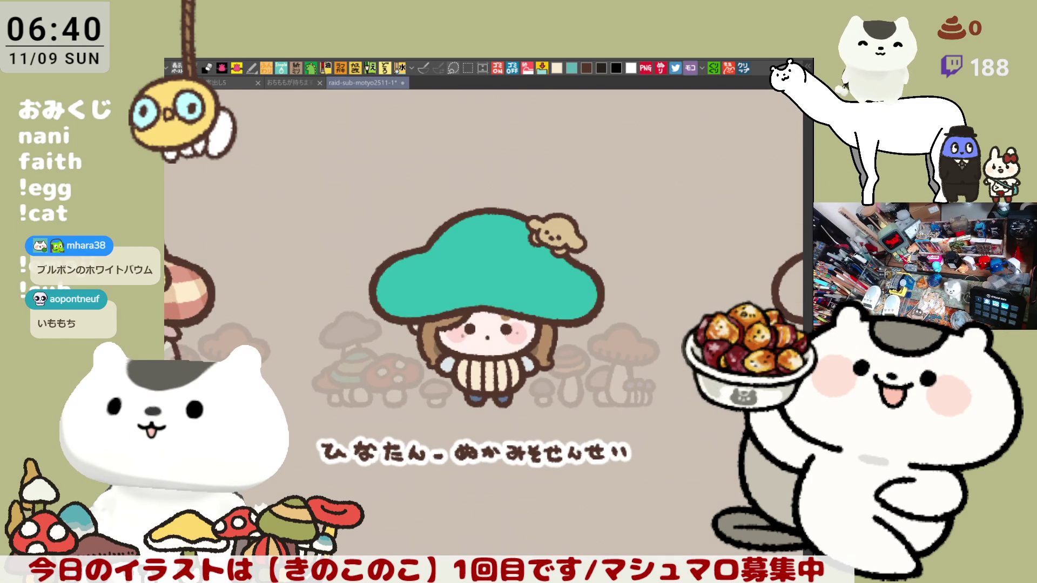
pyautogui.click(520, 277)
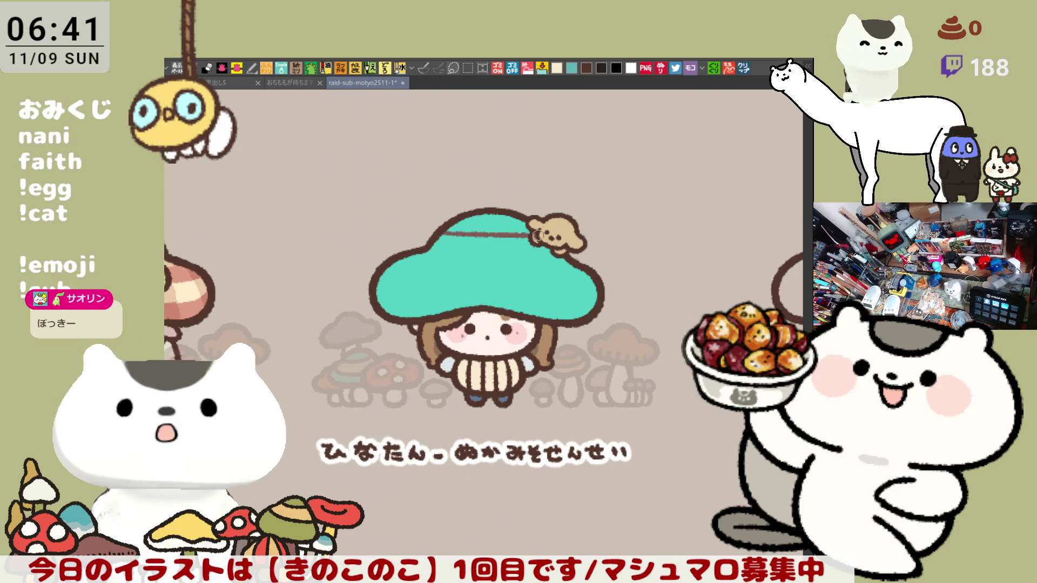
# Step: Draw a dividing line near the cap's top and fill above it brown
pyautogui.moveTo(444, 233); pyautogui.dragTo(515, 238)
pyautogui.hotkey('ctrl', 'z')
pyautogui.moveTo(437, 234); pyautogui.dragTo(534, 237)
pyautogui.hotkey('ctrl', 'z')
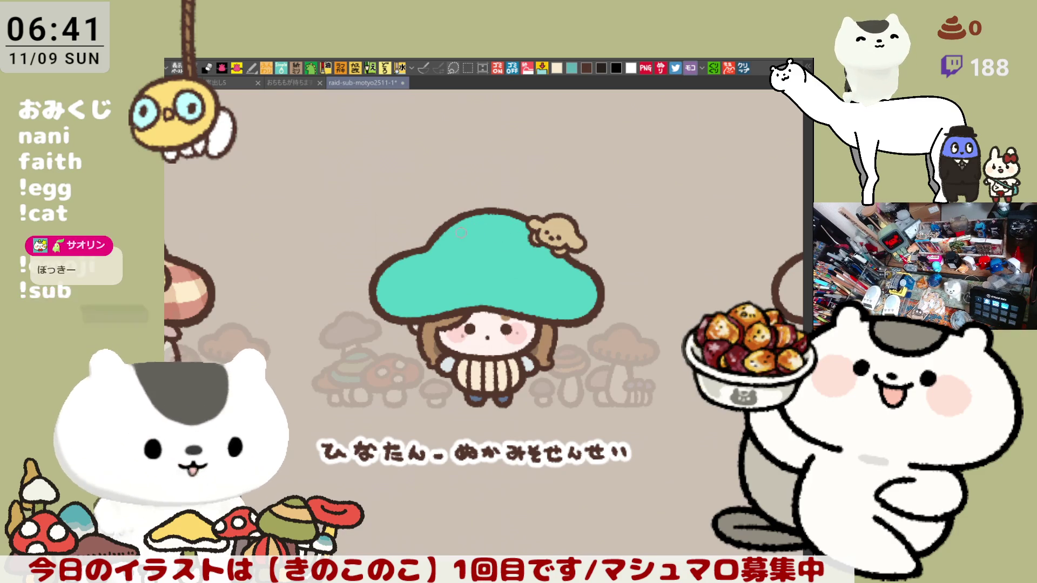
pyautogui.moveTo(439, 235); pyautogui.dragTo(532, 238)
pyautogui.hotkey('ctrl', 'z')
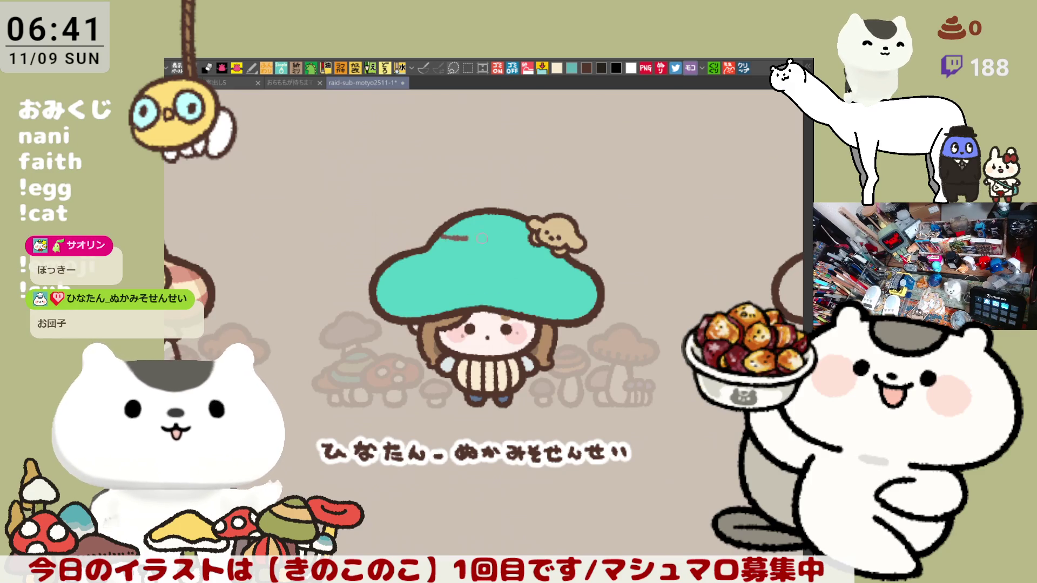
pyautogui.moveTo(437, 235); pyautogui.dragTo(534, 238)
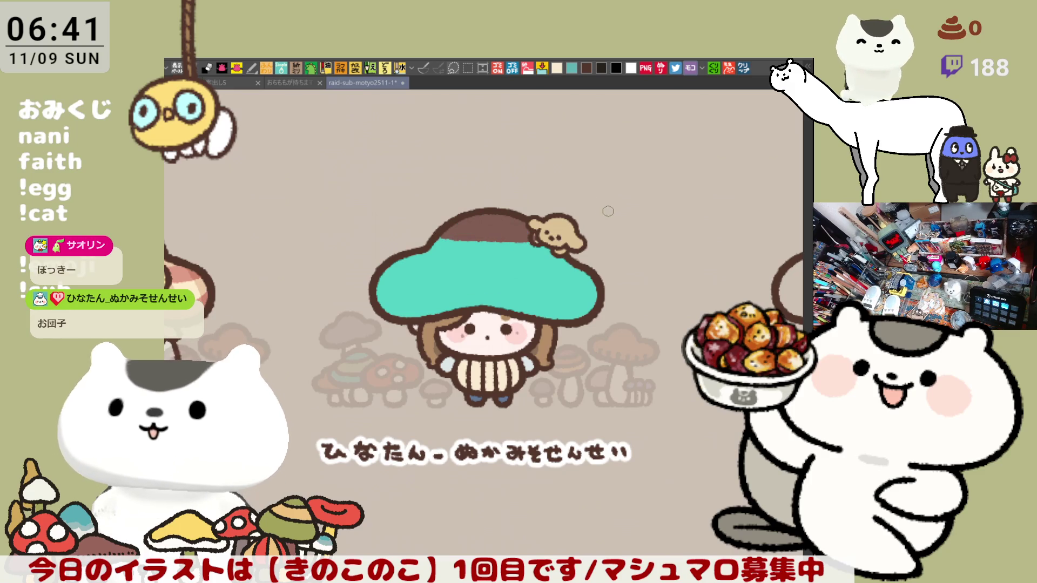
pyautogui.hotkey('ctrl', 'z')
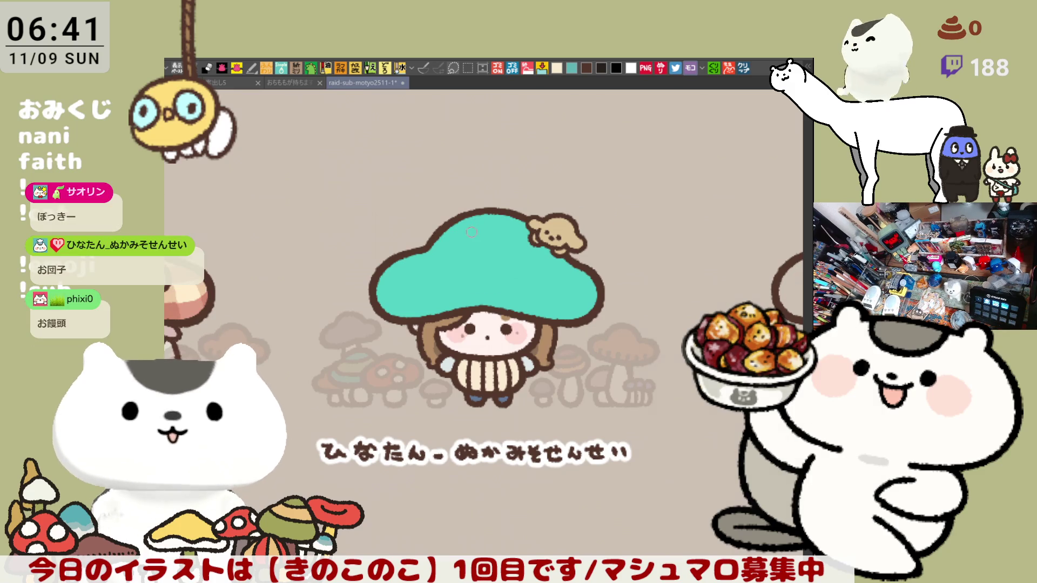
pyautogui.moveTo(437, 234); pyautogui.dragTo(525, 234)
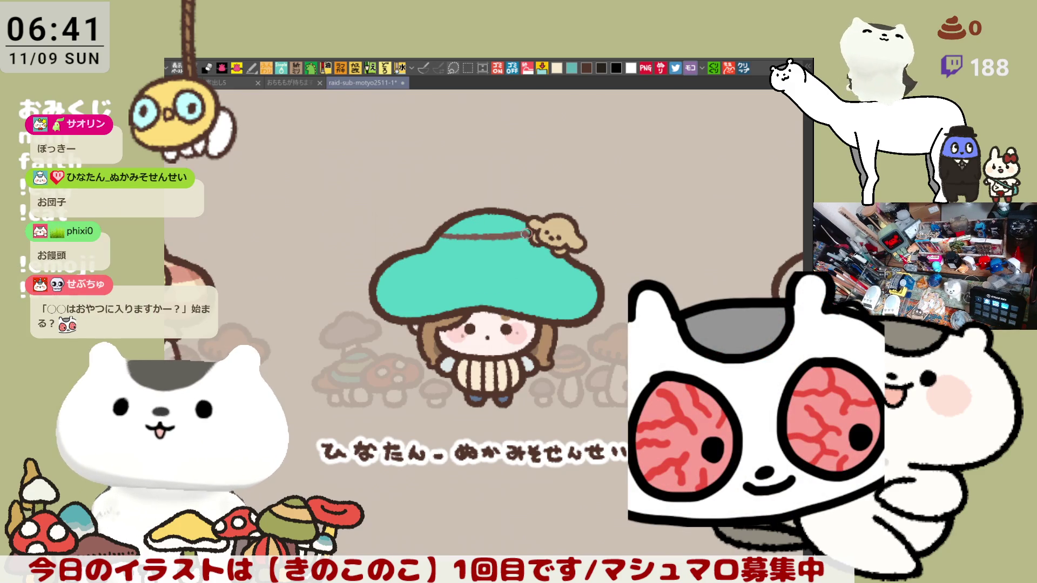
pyautogui.hotkey('ctrl', 'z')
pyautogui.moveTo(440, 235); pyautogui.dragTo(527, 236)
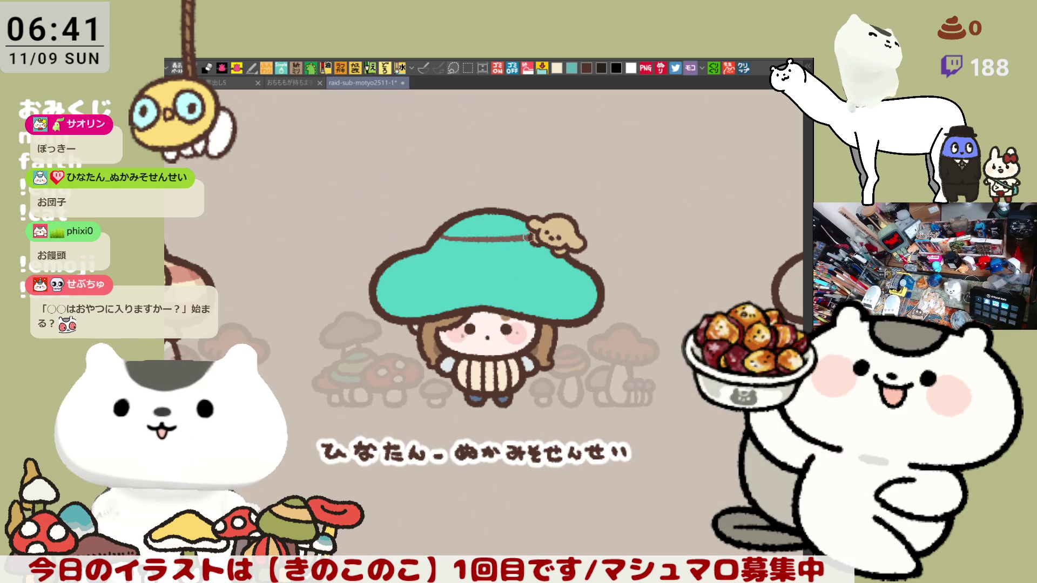
pyautogui.click(492, 228)
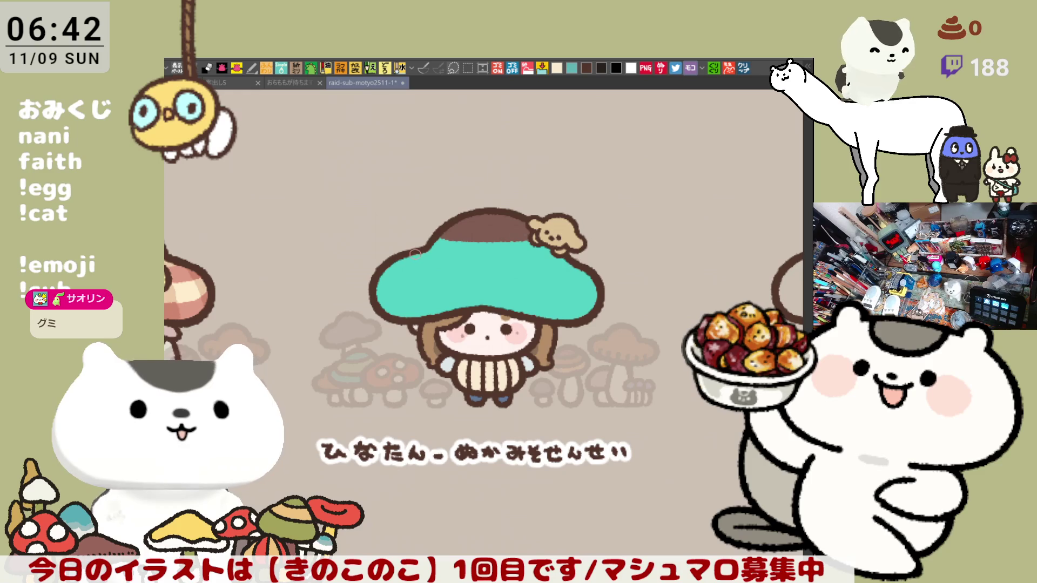
# Step: Draw curved stripe lines across the lower cap and fill them into a thick brown band
pyautogui.moveTo(411, 249); pyautogui.dragTo(557, 258)
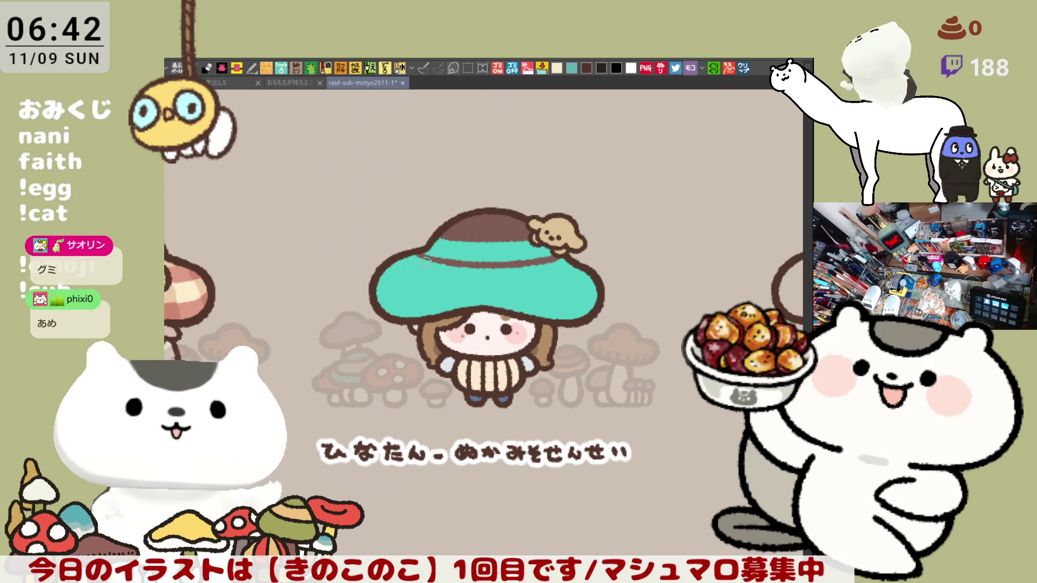
pyautogui.moveTo(392, 256); pyautogui.dragTo(583, 268)
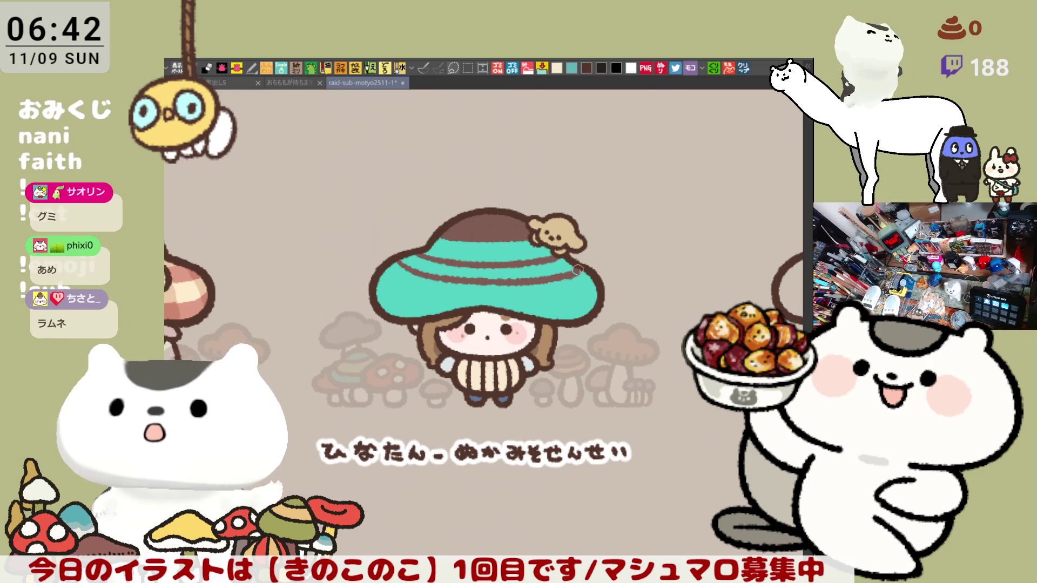
pyautogui.hotkey('ctrl', 'z')
pyautogui.moveTo(391, 262); pyautogui.dragTo(557, 274)
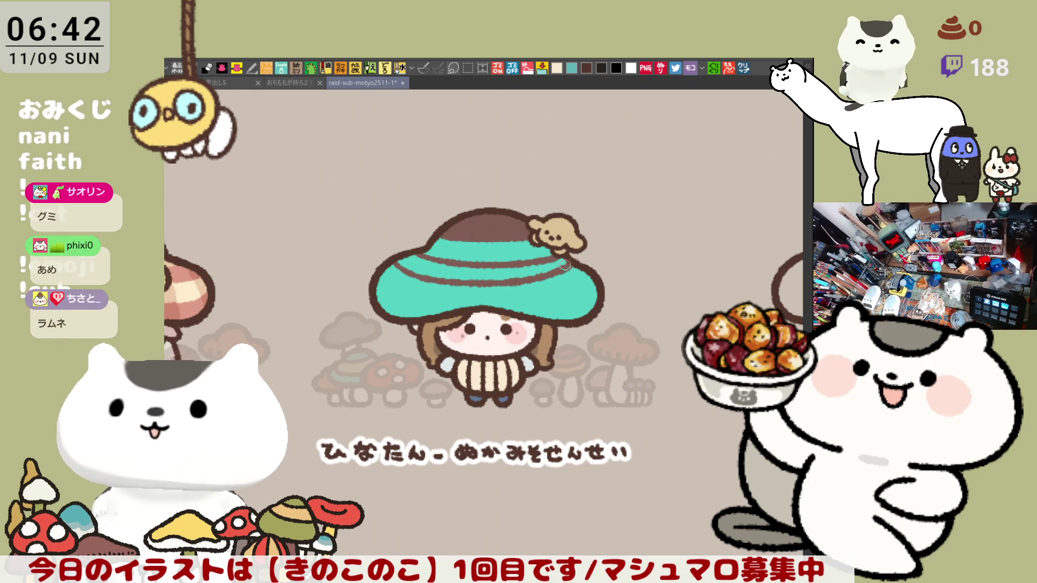
pyautogui.moveTo(392, 260); pyautogui.dragTo(571, 278)
pyautogui.hotkey('ctrl', 'z')
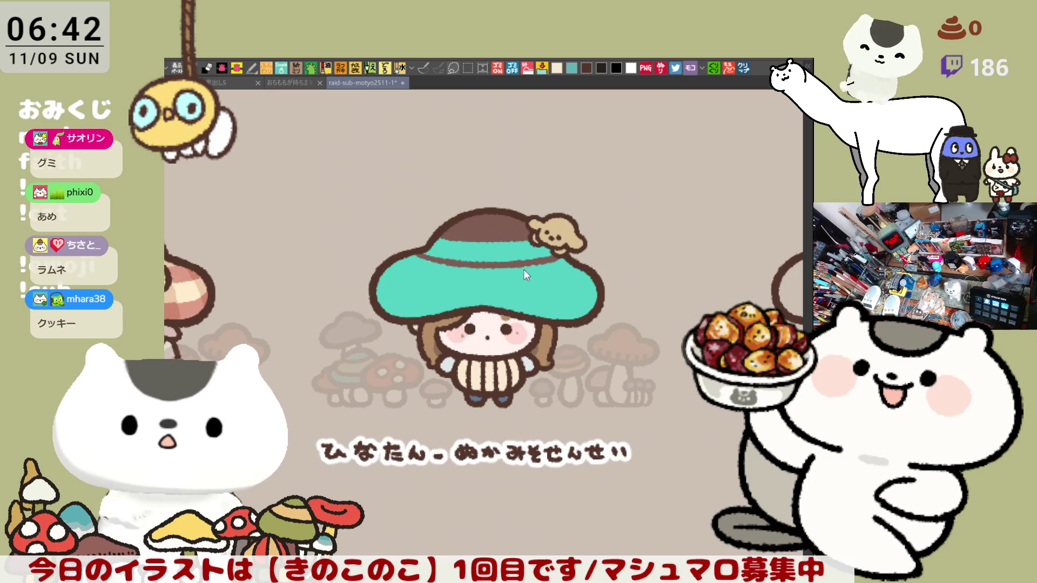
pyautogui.moveTo(395, 261); pyautogui.dragTo(578, 268)
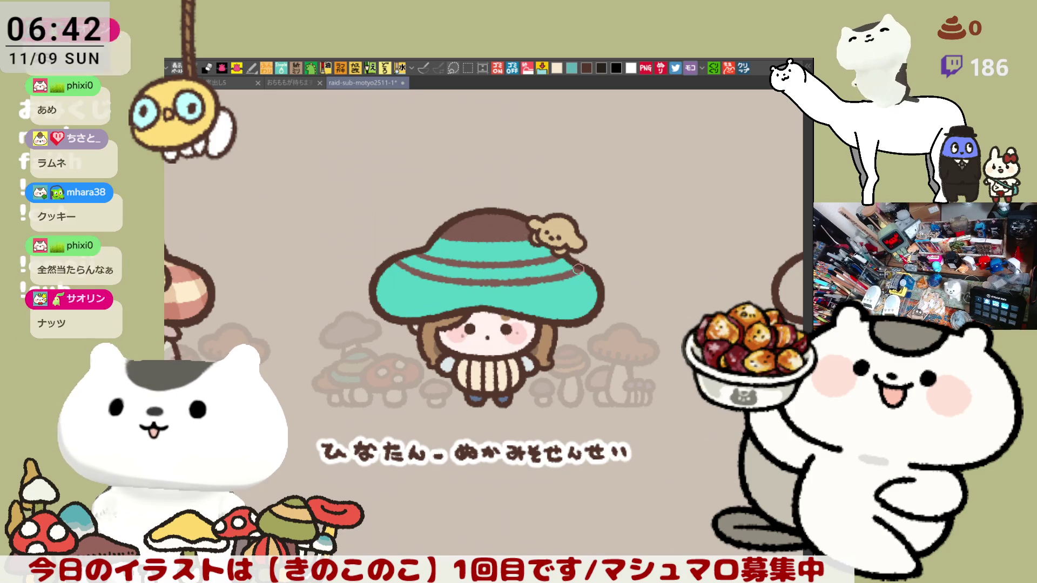
pyautogui.click(535, 267)
pyautogui.hotkey('ctrl', 'z')
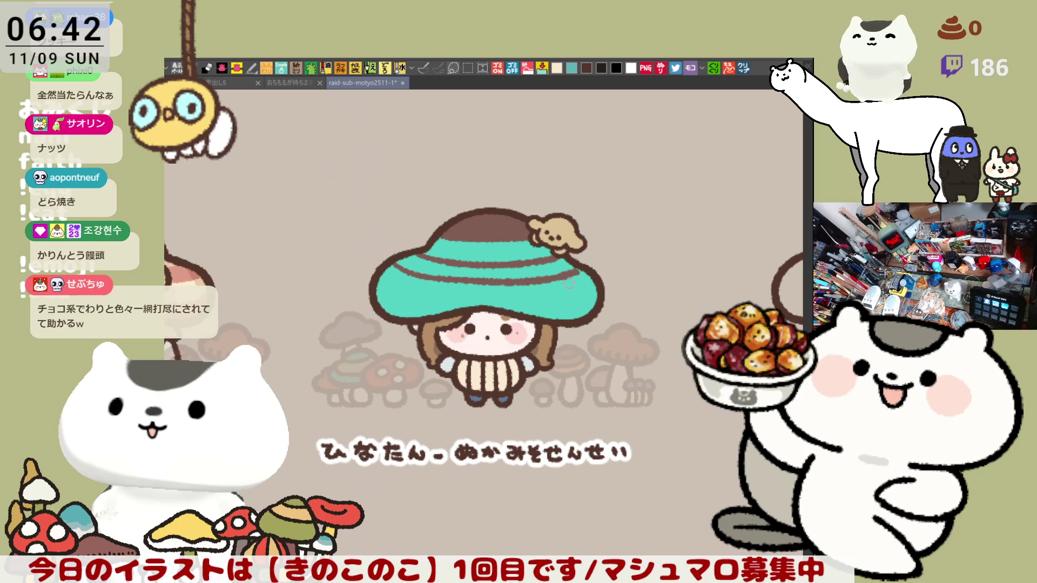
pyautogui.hotkey('ctrl', 'z')
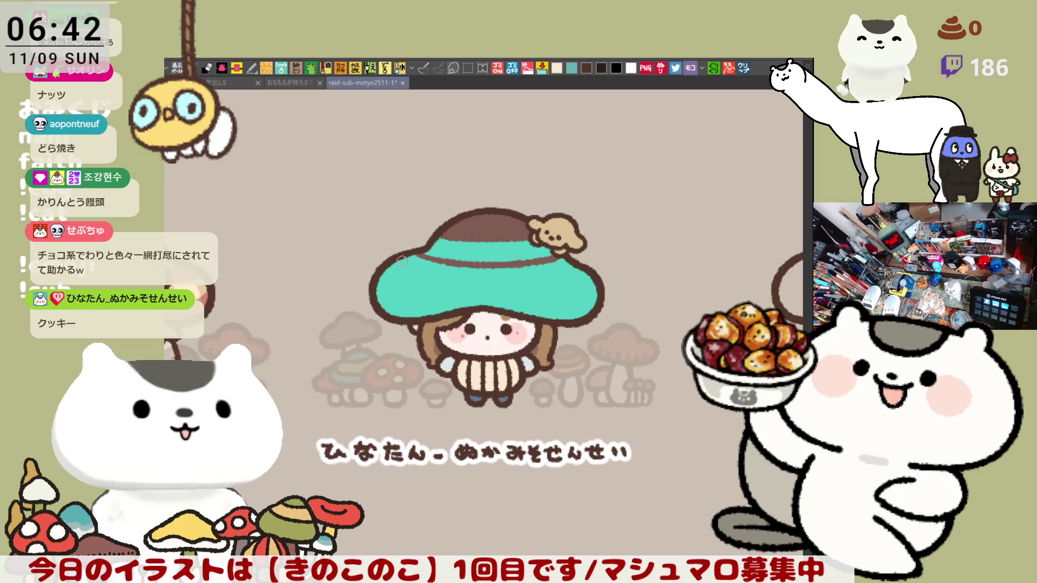
pyautogui.moveTo(400, 266)
pyautogui.mouseDown()
pyautogui.moveTo(506, 281)
pyautogui.moveTo(566, 270)
pyautogui.mouseUp()
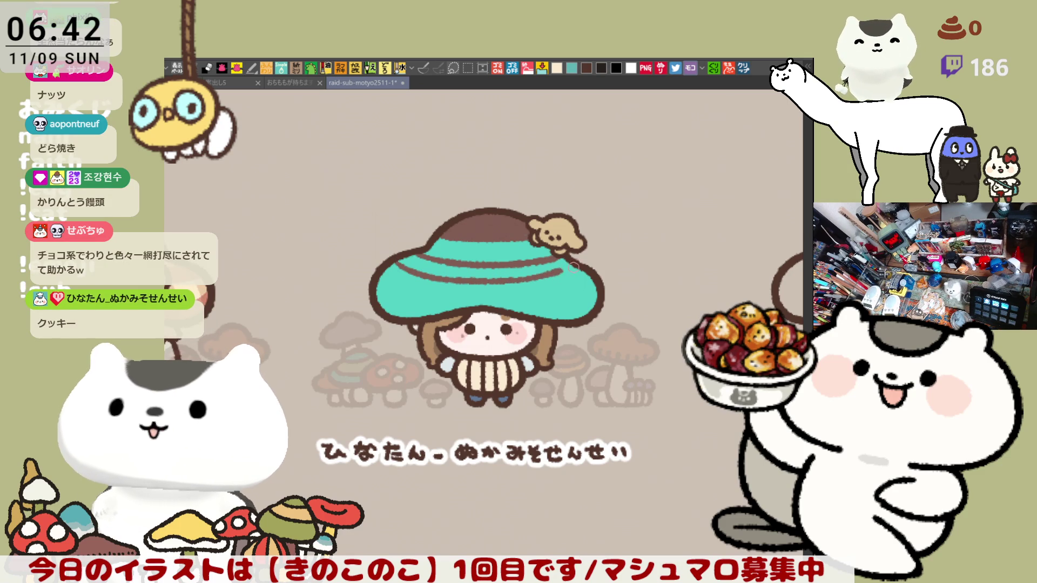
pyautogui.click(506, 274)
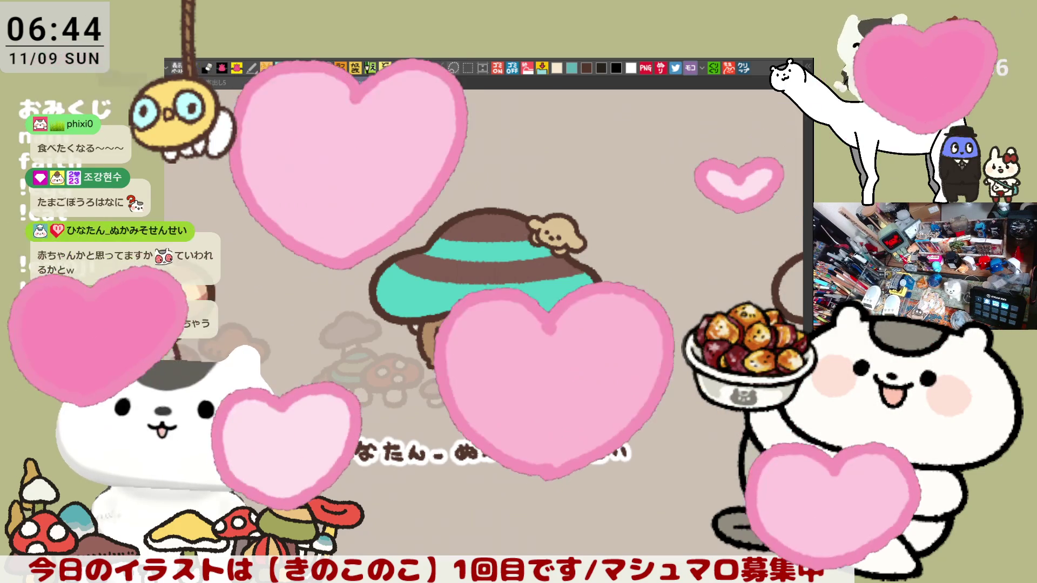
pyautogui.scroll(1, 503, 336)
pyautogui.scroll(1, 504, 336)
pyautogui.scroll(1, 504, 337)
pyautogui.scroll(1, 504, 339)
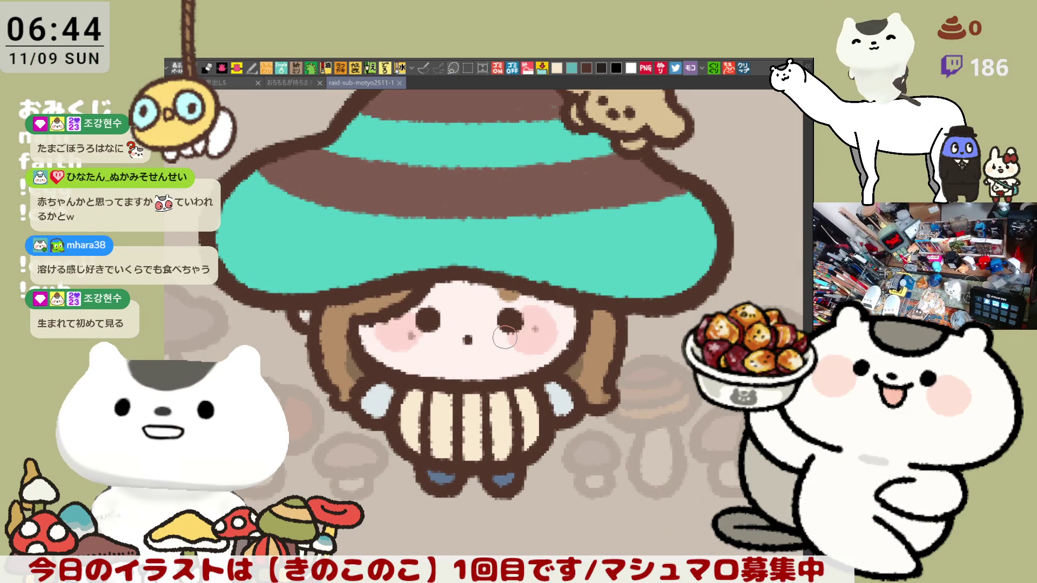
pyautogui.moveTo(523, 280); pyautogui.dragTo(539, 434)
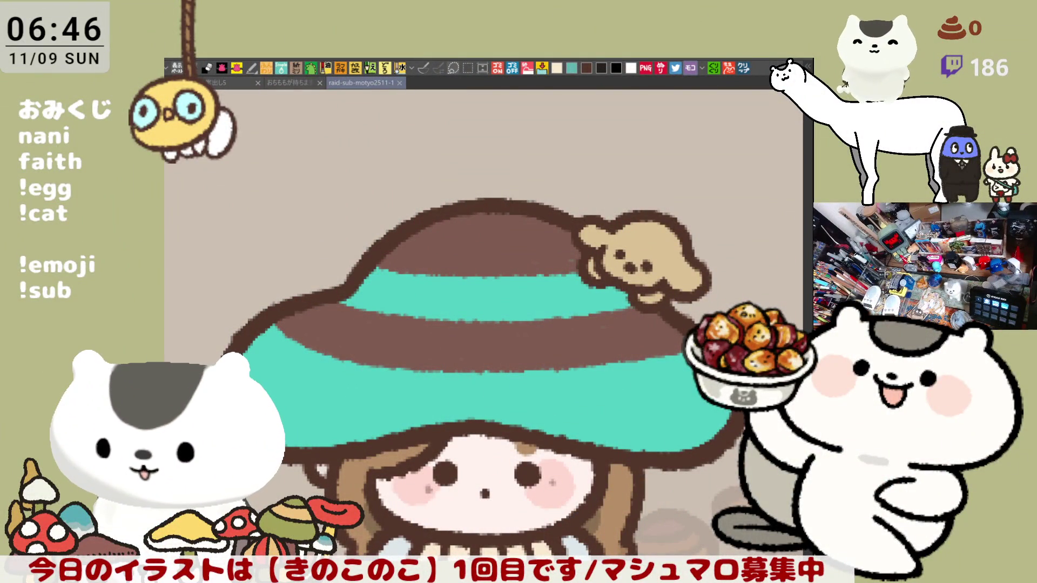
pyautogui.moveTo(534, 401); pyautogui.dragTo(555, 350)
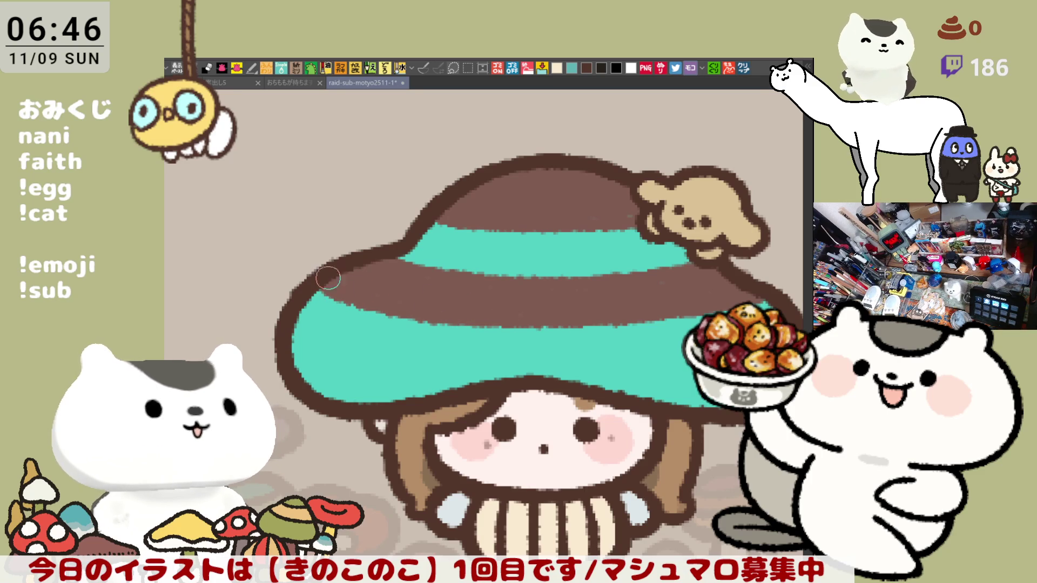
pyautogui.moveTo(652, 308); pyautogui.dragTo(566, 276)
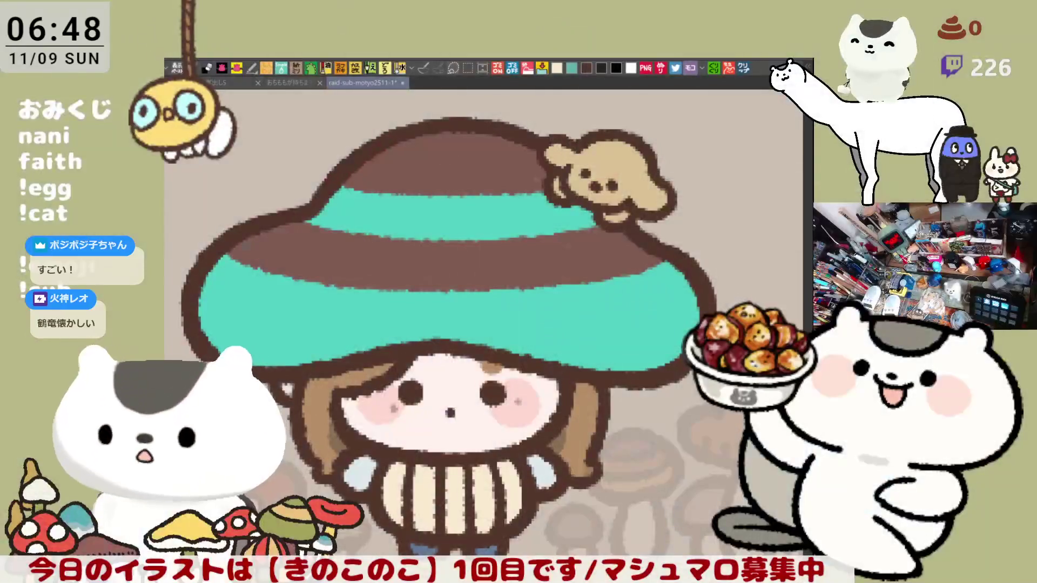
# Step: Sketch a brown drip from the stripe onto the teal hat band, undoing each attempt
pyautogui.moveTo(559, 263); pyautogui.dragTo(593, 227)
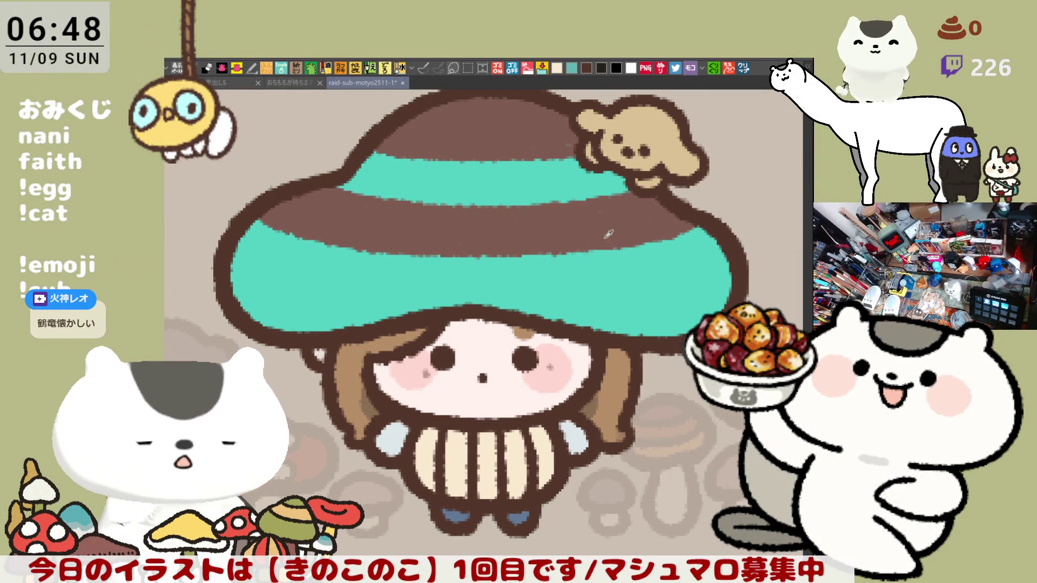
pyautogui.moveTo(591, 247); pyautogui.dragTo(596, 241)
pyautogui.hotkey('ctrl', 'z')
pyautogui.moveTo(572, 272)
pyautogui.mouseDown()
pyautogui.moveTo(617, 241)
pyautogui.moveTo(636, 264)
pyautogui.mouseUp()
pyautogui.hotkey('ctrl', 'z')
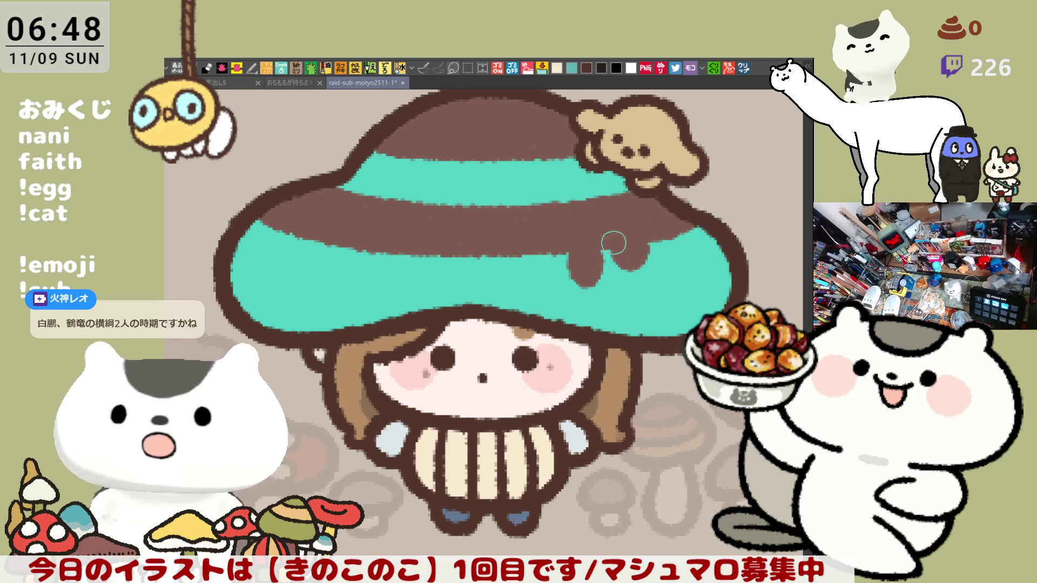
# Step: Extend the brown drips down the teal band and paint brown over the stripe's left tip
pyautogui.moveTo(619, 236); pyautogui.dragTo(639, 241)
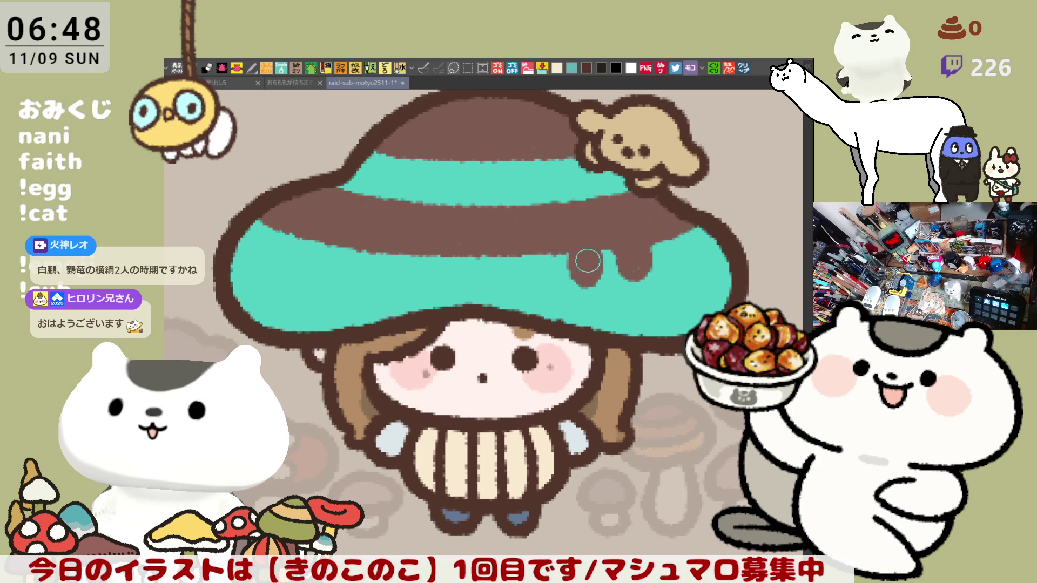
pyautogui.moveTo(572, 250)
pyautogui.mouseDown()
pyautogui.moveTo(585, 280)
pyautogui.moveTo(583, 265)
pyautogui.mouseUp()
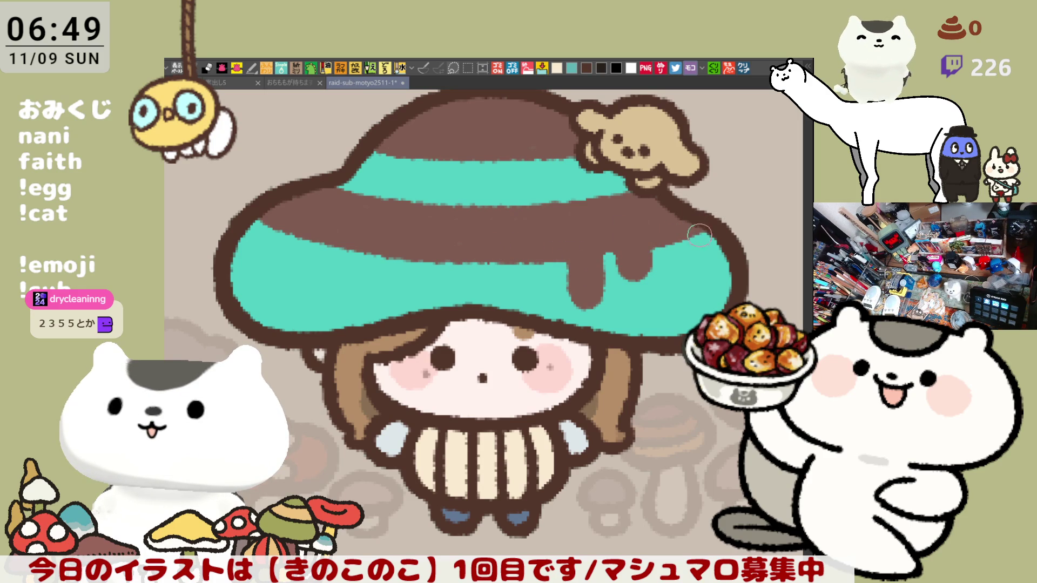
pyautogui.moveTo(348, 189); pyautogui.dragTo(387, 198)
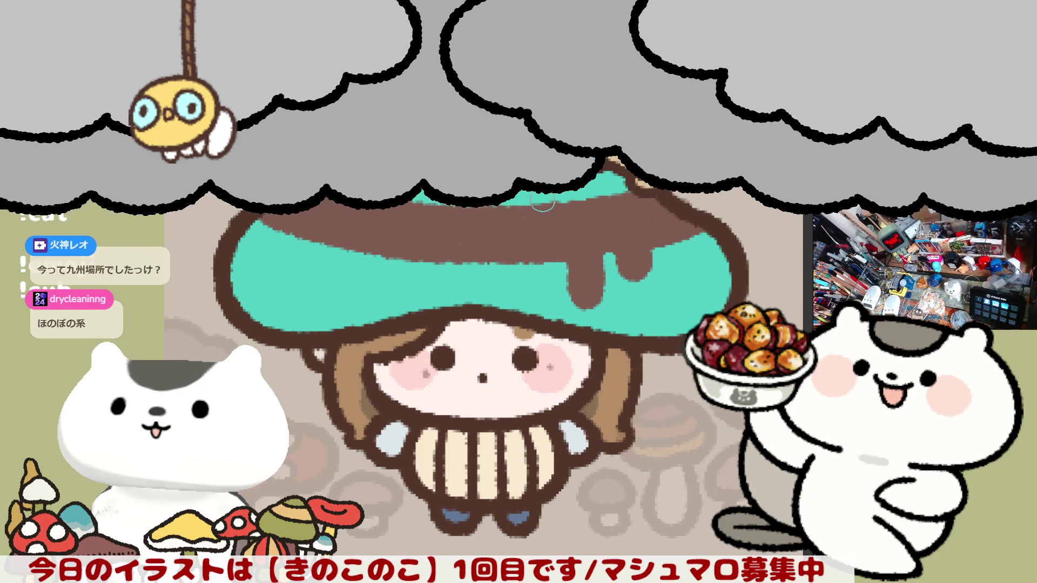
pyautogui.scroll(-3, 545, 204)
pyautogui.scroll(-1, 559, 202)
pyautogui.scroll(-3, 558, 203)
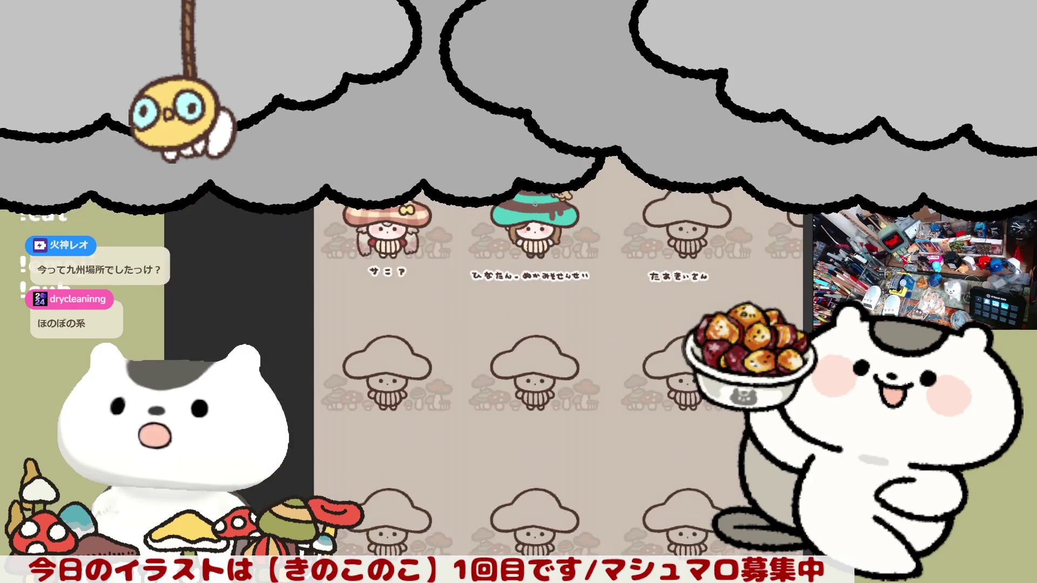
pyautogui.scroll(3, 487, 356)
pyautogui.hscroll(2, 487, 356)
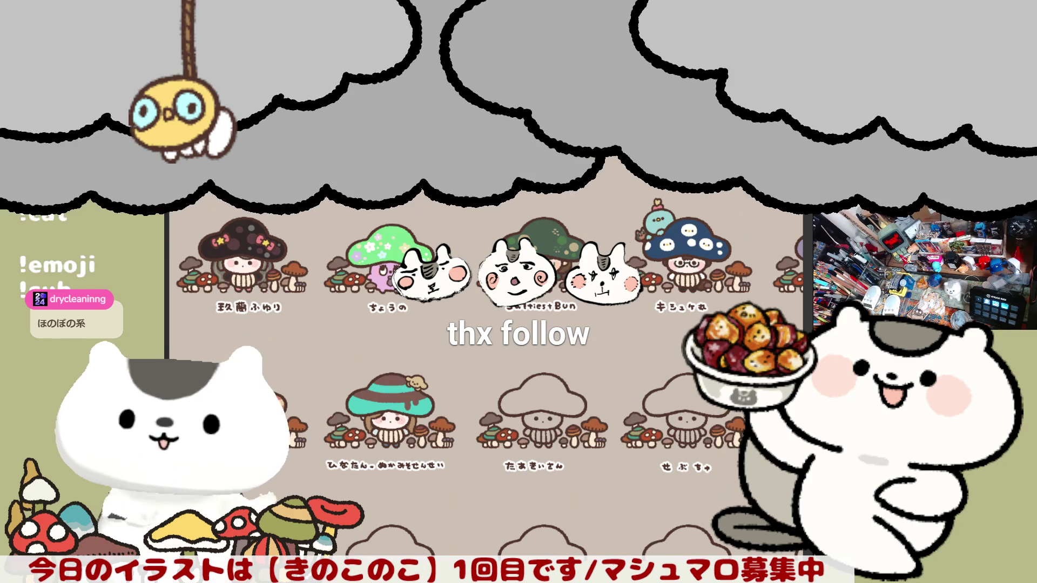
pyautogui.scroll(2, 486, 324)
pyautogui.scroll(2, 486, 324)
pyautogui.scroll(1, 487, 324)
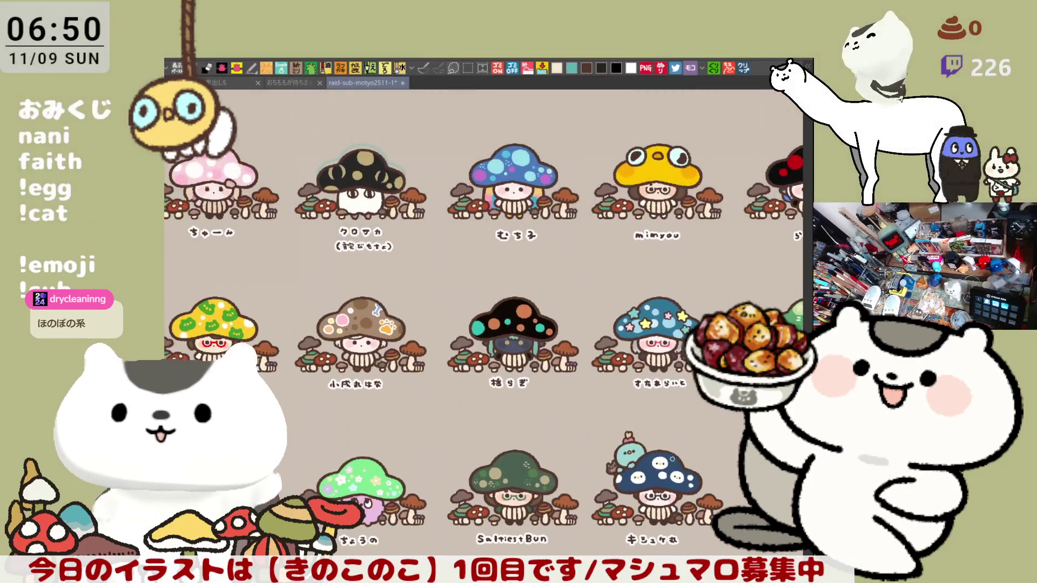
# Step: Pan across the grid, then switch to the mushroom-house sketch document
pyautogui.moveTo(682, 387)
pyautogui.mouseDown()
pyautogui.moveTo(642, 451)
pyautogui.moveTo(650, 497)
pyautogui.mouseUp()
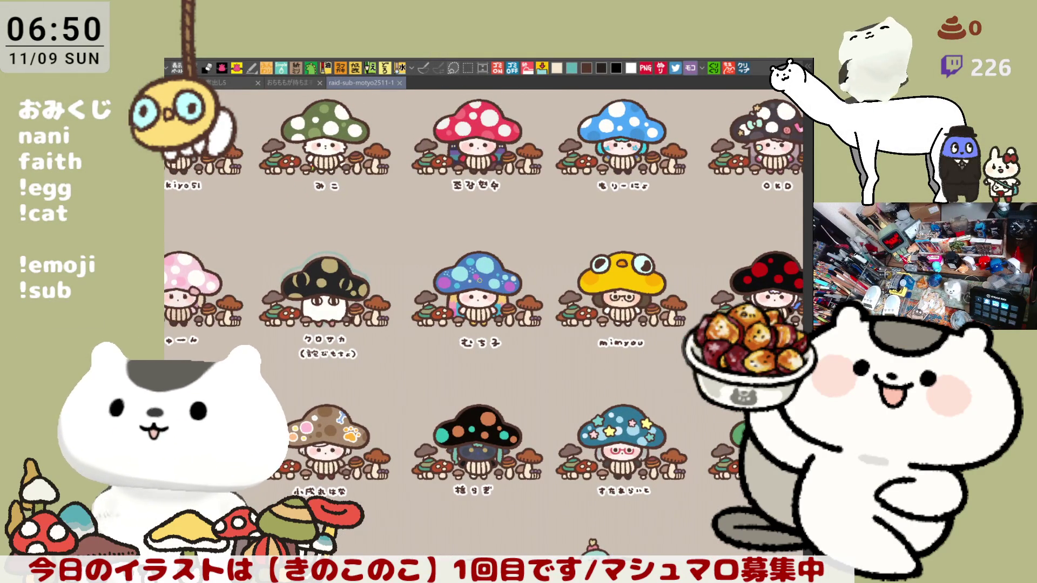
pyautogui.click(280, 82)
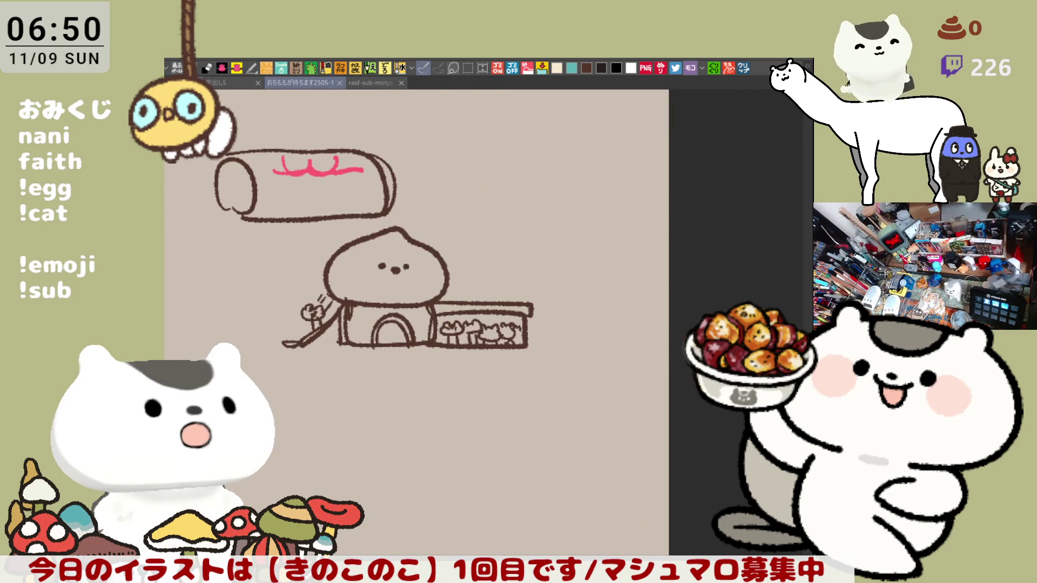
# Step: Browse the sticker collection document, then return to the mushroom character grid
pyautogui.click(369, 82)
pyautogui.scroll(3, 445, 307)
pyautogui.scroll(1, 446, 307)
pyautogui.scroll(1, 446, 307)
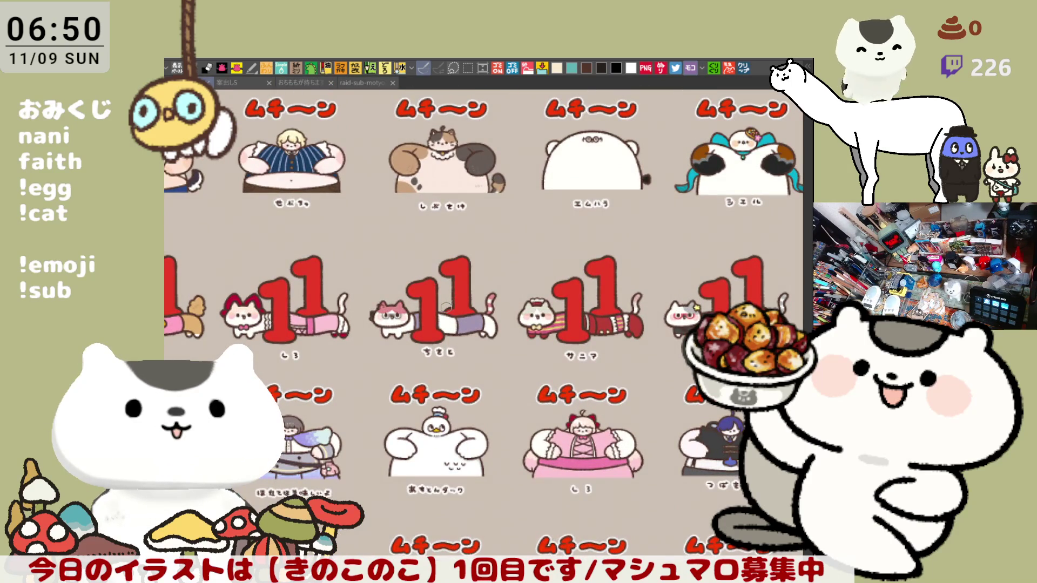
pyautogui.scroll(3, 484, 324)
pyautogui.scroll(1, 483, 324)
pyautogui.scroll(1, 483, 325)
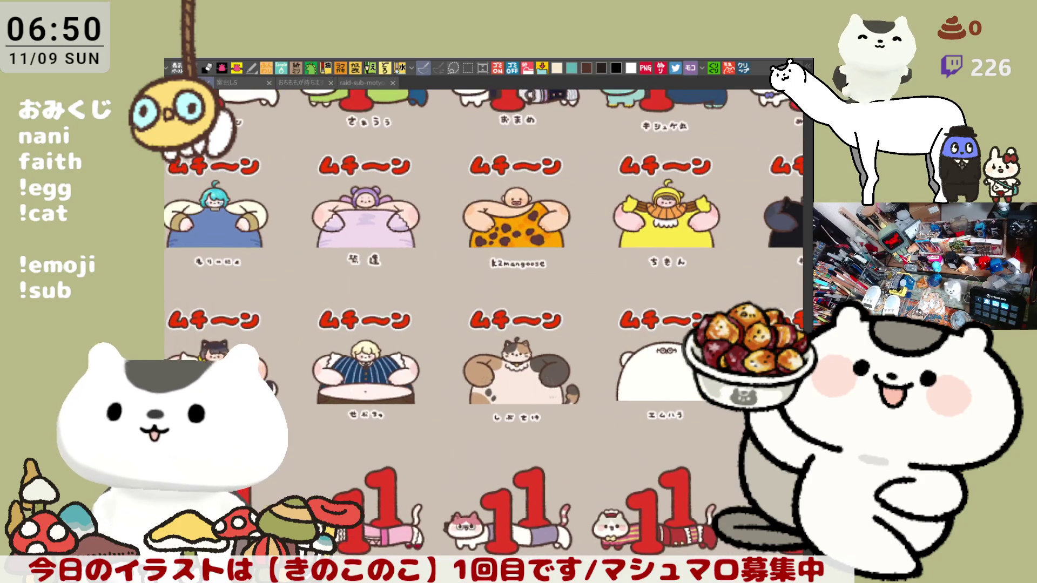
pyautogui.scroll(-5, 483, 324)
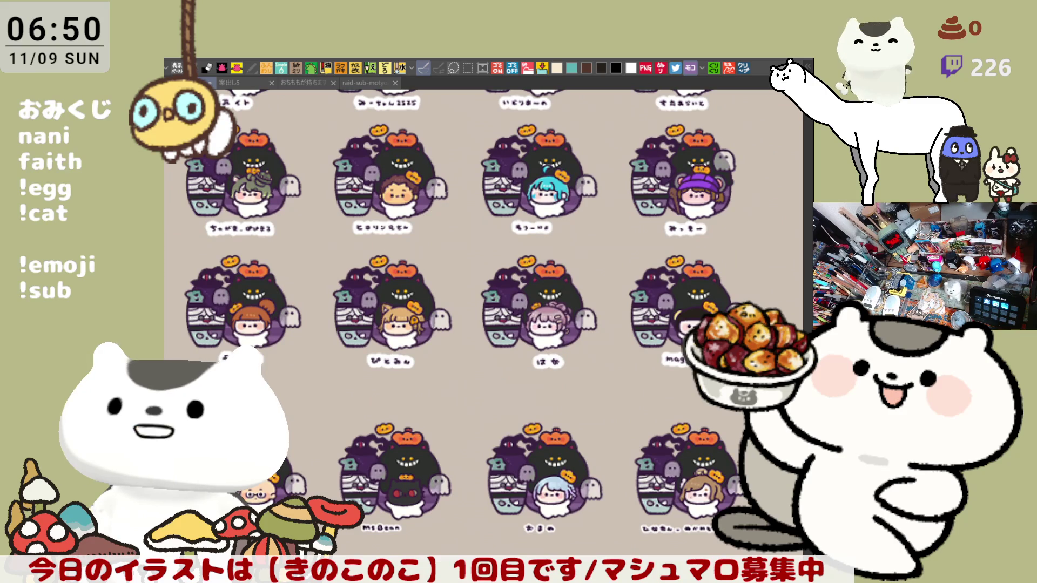
pyautogui.hscroll(3, 483, 324)
pyautogui.hscroll(3, 484, 324)
pyautogui.hscroll(2, 484, 324)
pyautogui.hscroll(2, 483, 324)
pyautogui.scroll(1, 484, 325)
pyautogui.hscroll(1, 484, 324)
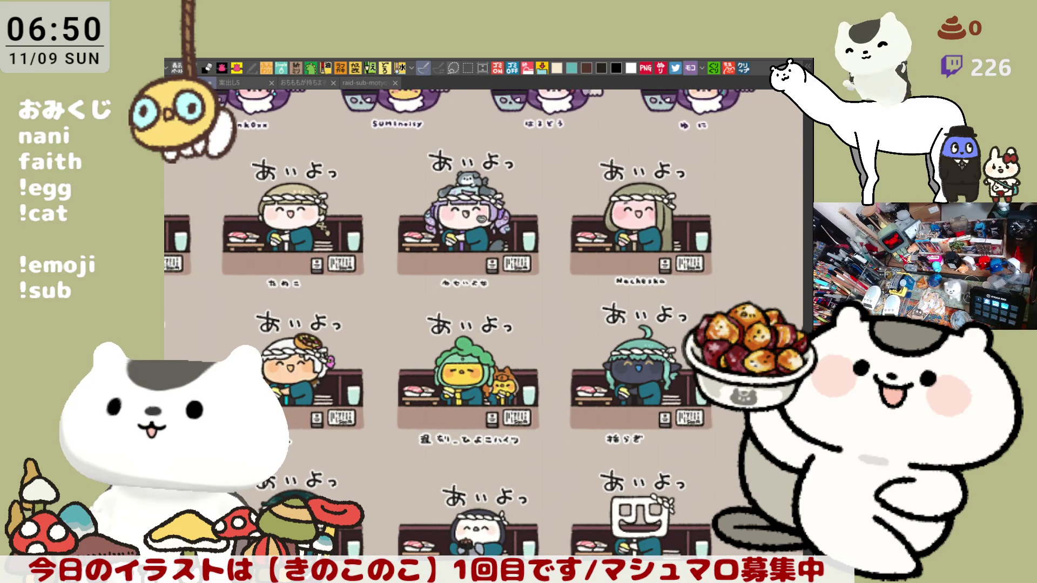
pyautogui.scroll(-1, 484, 324)
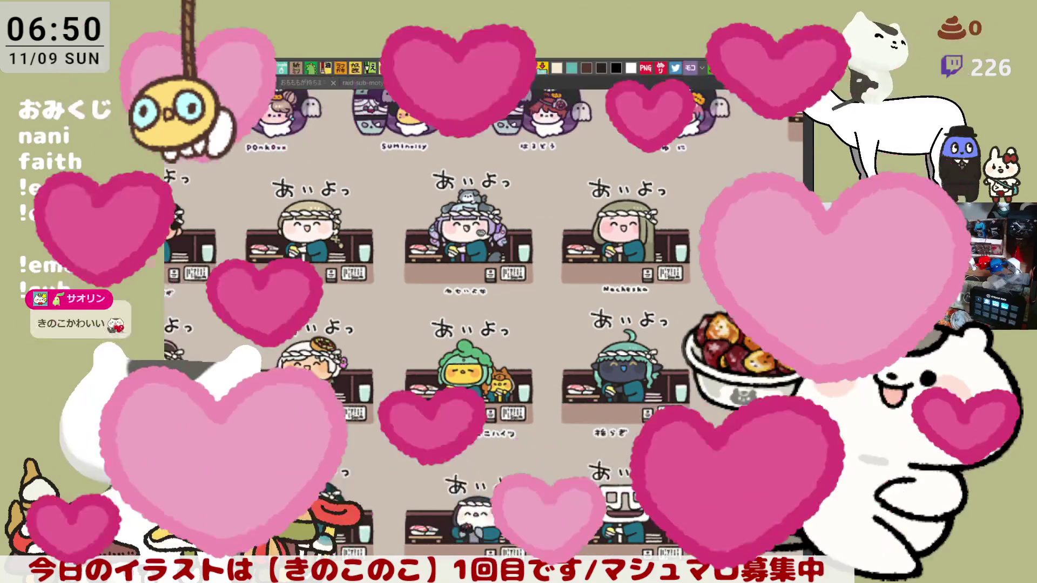
pyautogui.scroll(-3, 484, 324)
pyautogui.scroll(-2, 484, 325)
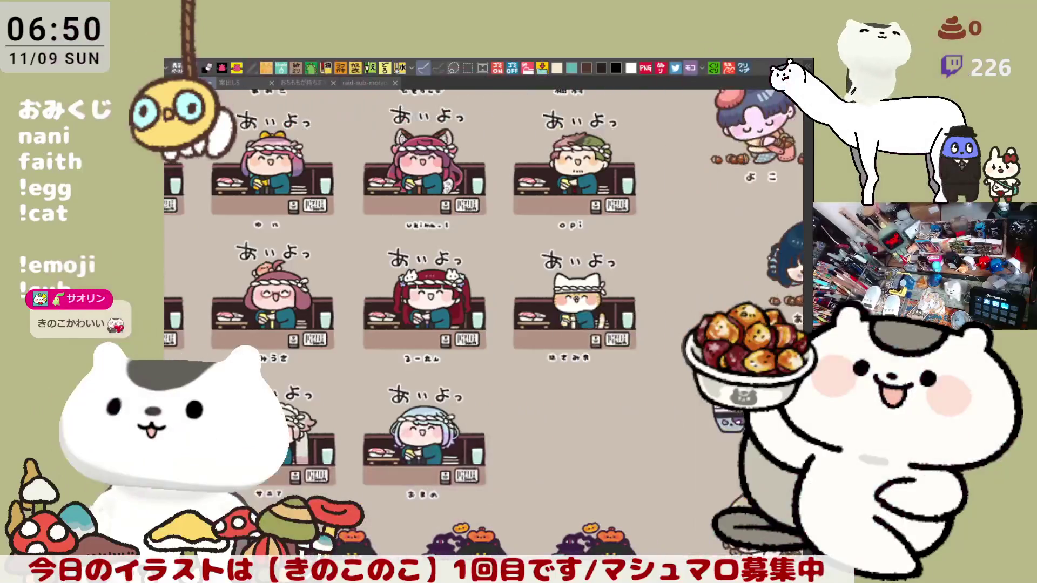
pyautogui.hscroll(4, 484, 324)
pyautogui.hscroll(2, 483, 324)
pyautogui.scroll(-1, 484, 324)
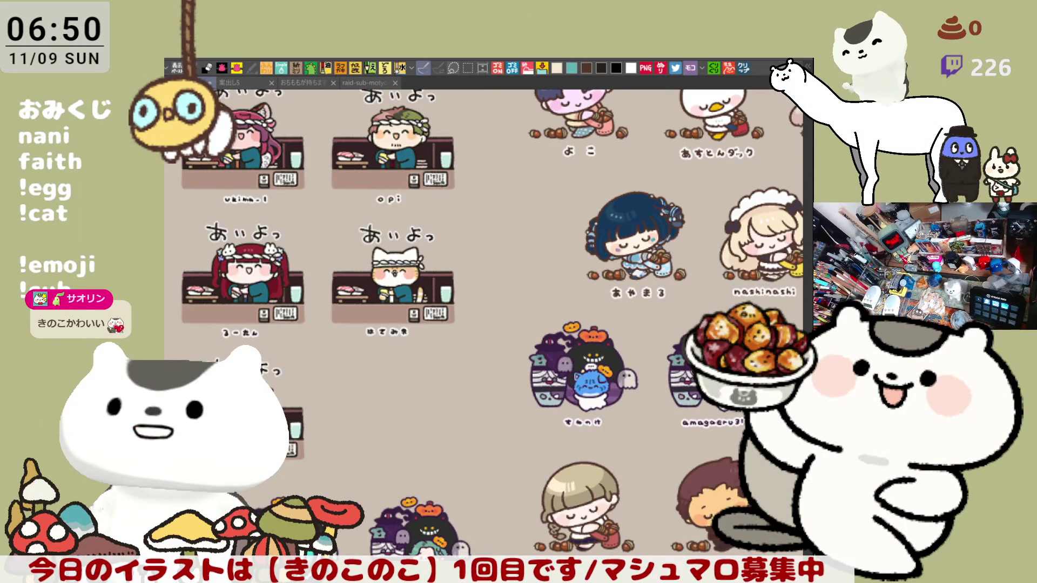
pyautogui.hscroll(2, 483, 324)
pyautogui.hscroll(2, 484, 324)
pyautogui.hscroll(2, 483, 324)
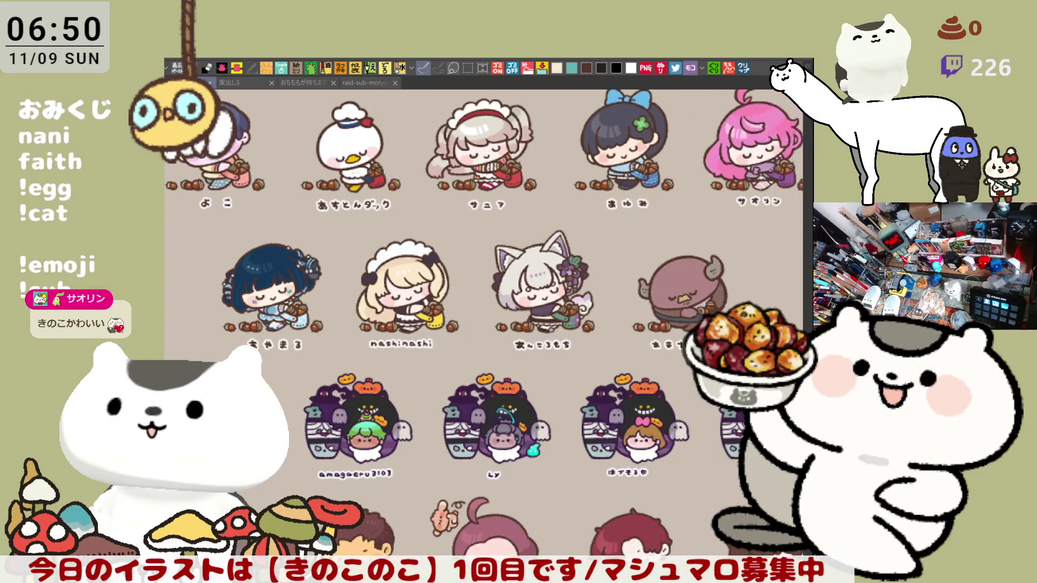
pyautogui.hscroll(1, 484, 324)
pyautogui.scroll(-3, 484, 324)
pyautogui.hscroll(-1, 483, 324)
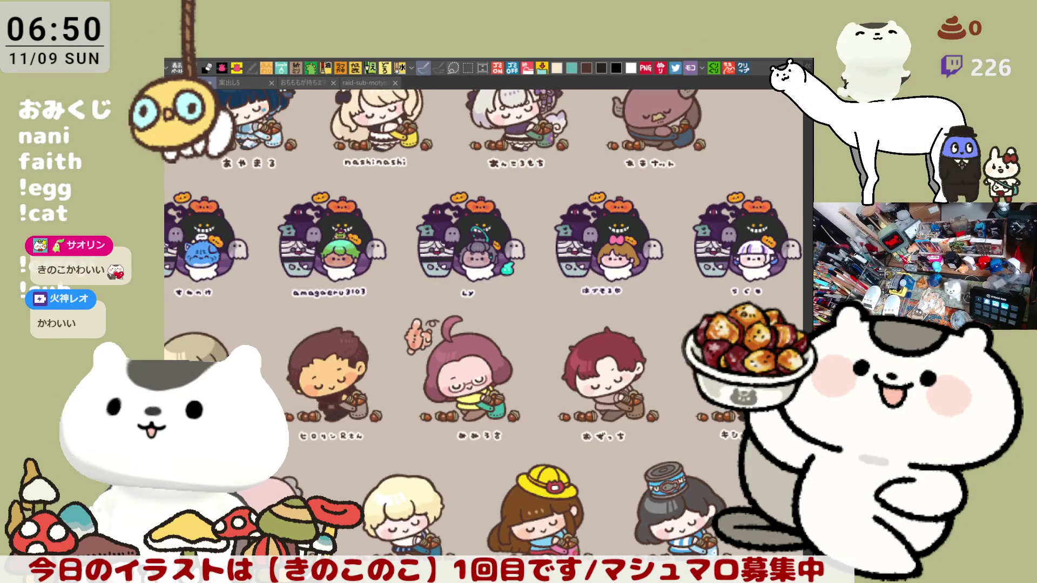
pyautogui.scroll(-2, 470, 383)
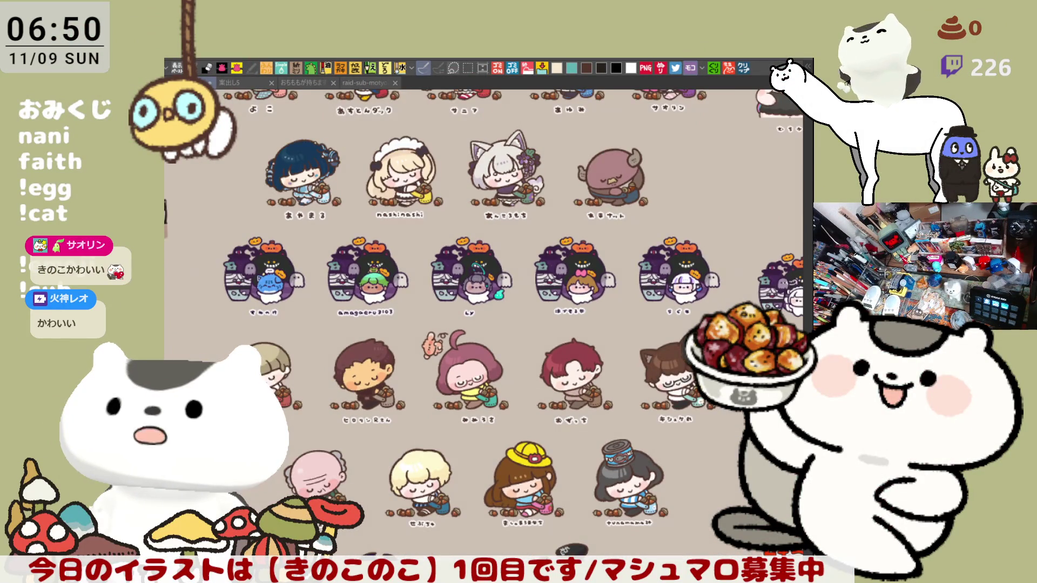
pyautogui.hscroll(2, 483, 324)
pyautogui.hscroll(1, 484, 324)
pyautogui.scroll(-2, 484, 324)
pyautogui.hscroll(2, 483, 324)
pyautogui.scroll(2, 483, 325)
pyautogui.hscroll(2, 484, 324)
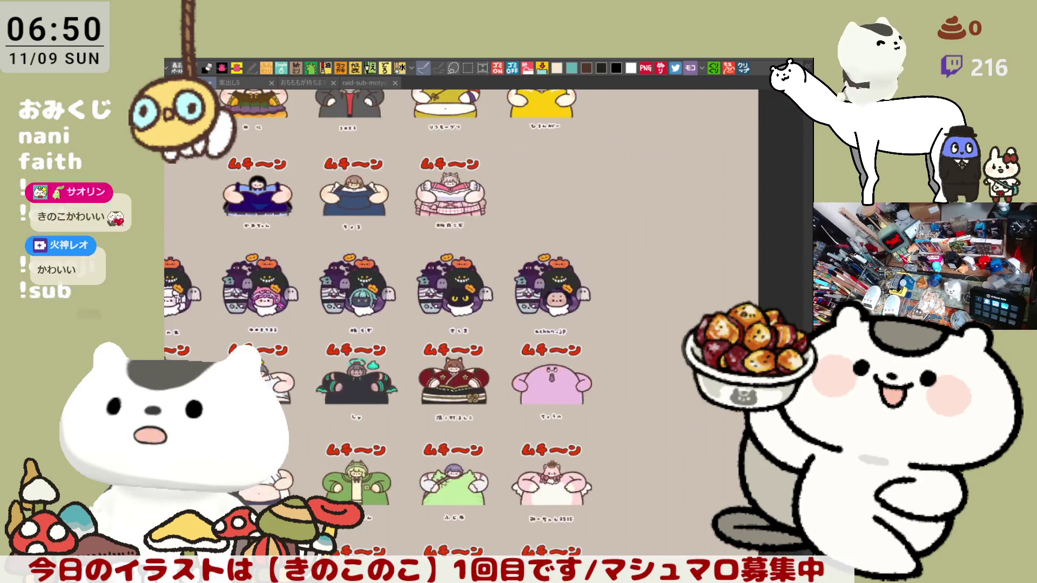
pyautogui.scroll(-2, 483, 324)
pyautogui.scroll(1, 484, 325)
pyautogui.hscroll(1, 484, 324)
pyautogui.scroll(2, 484, 324)
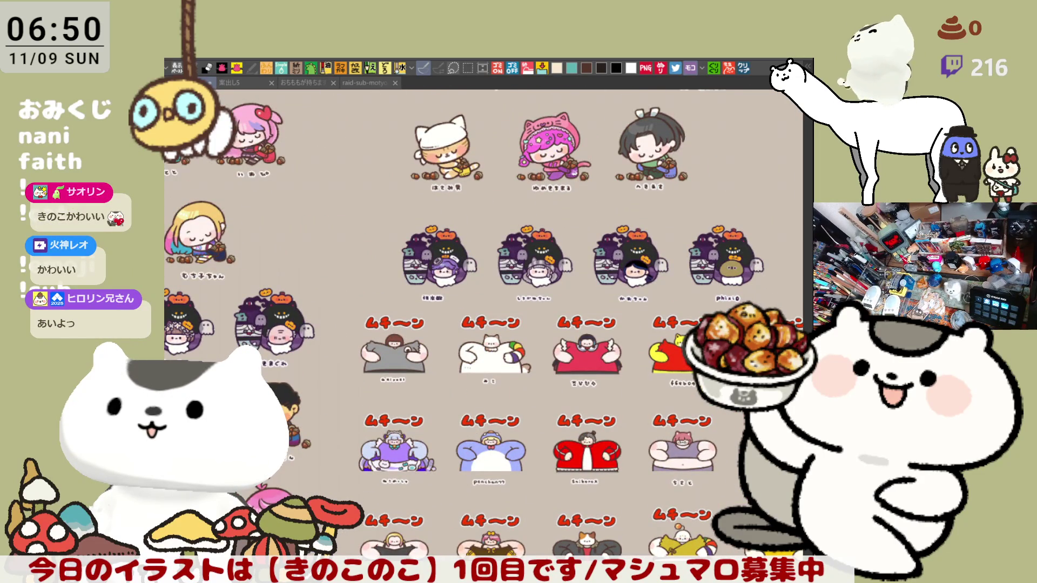
pyautogui.hscroll(-1, 484, 325)
pyautogui.scroll(-1, 484, 324)
pyautogui.hscroll(-2, 483, 324)
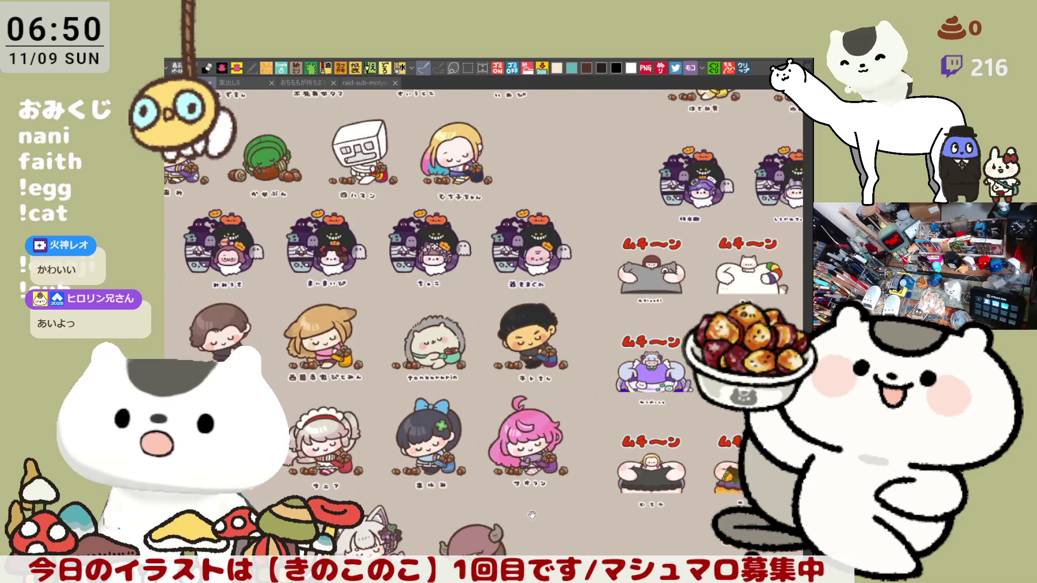
pyautogui.scroll(-2, 550, 498)
pyautogui.hscroll(-1, 551, 498)
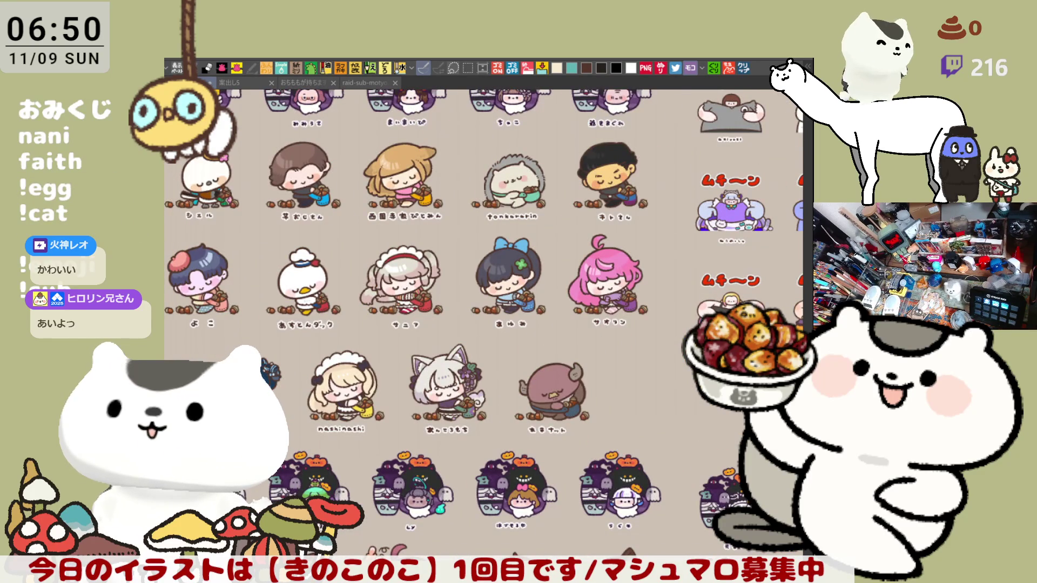
pyautogui.scroll(-3, 484, 324)
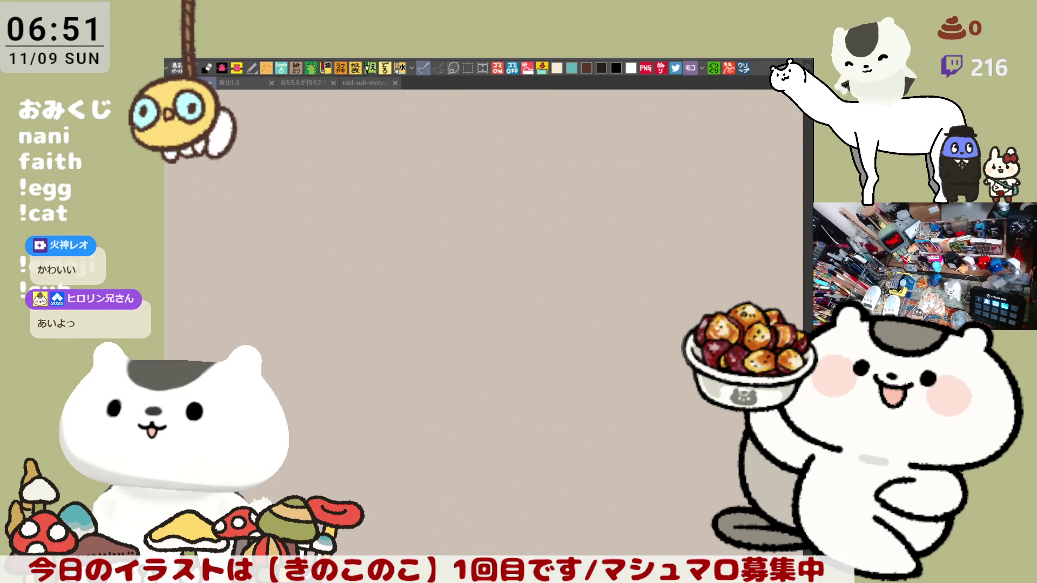
pyautogui.scroll(2, 602, 371)
pyautogui.scroll(-1, 602, 371)
pyautogui.scroll(-1, 602, 371)
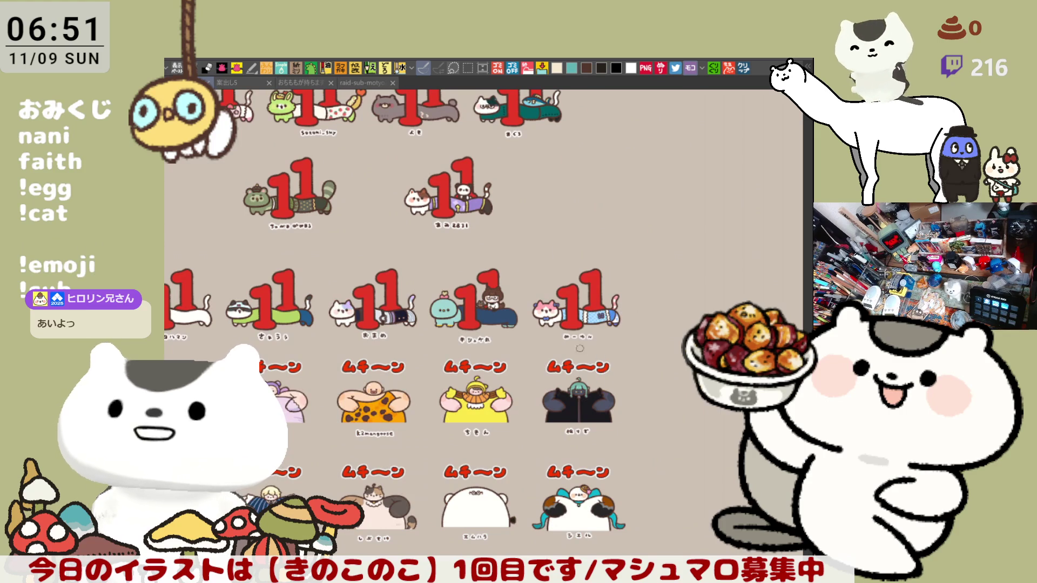
pyautogui.click(365, 85)
pyautogui.scroll(-2, 565, 346)
pyautogui.scroll(-2, 567, 346)
pyautogui.scroll(-2, 565, 346)
pyautogui.scroll(-2, 565, 346)
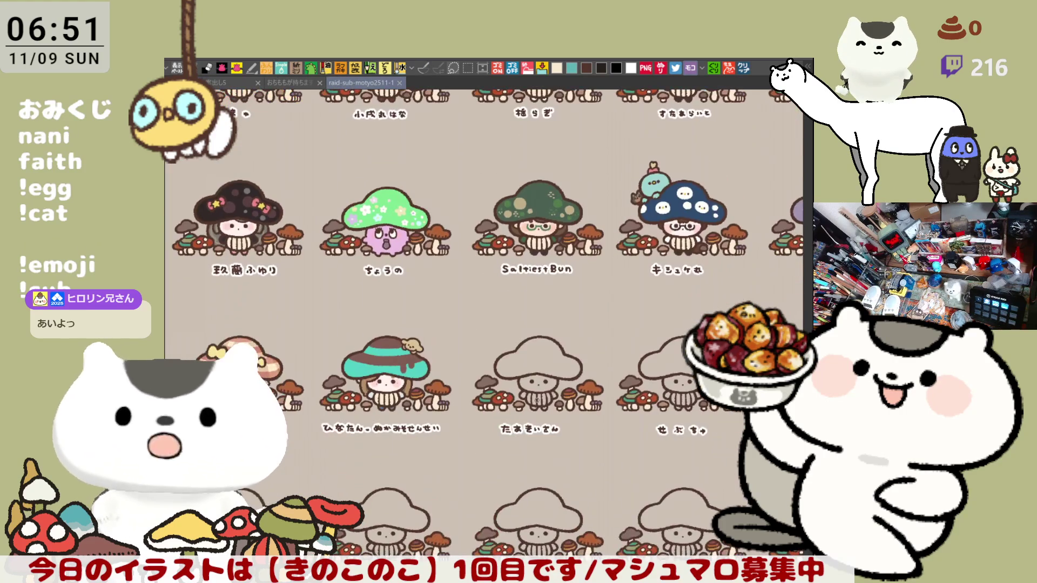
# Step: Zoom in and drag a rectangle selection around the teal-capped girl ぬかみそせんせい
pyautogui.hotkey('ctrl', '+')
pyautogui.scroll(2, 365, 370)
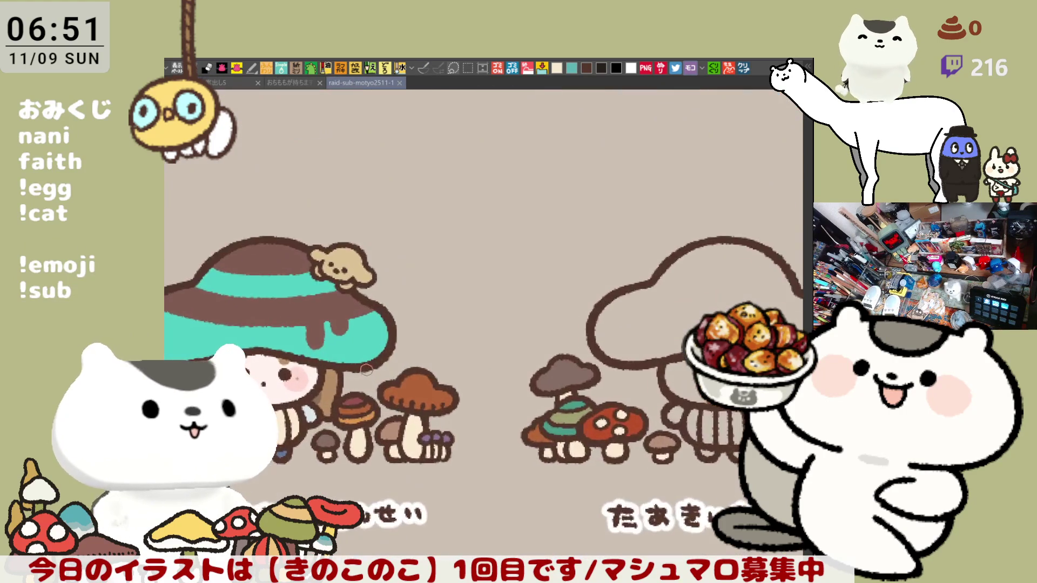
pyautogui.scroll(2, 365, 369)
pyautogui.scroll(-2, 367, 370)
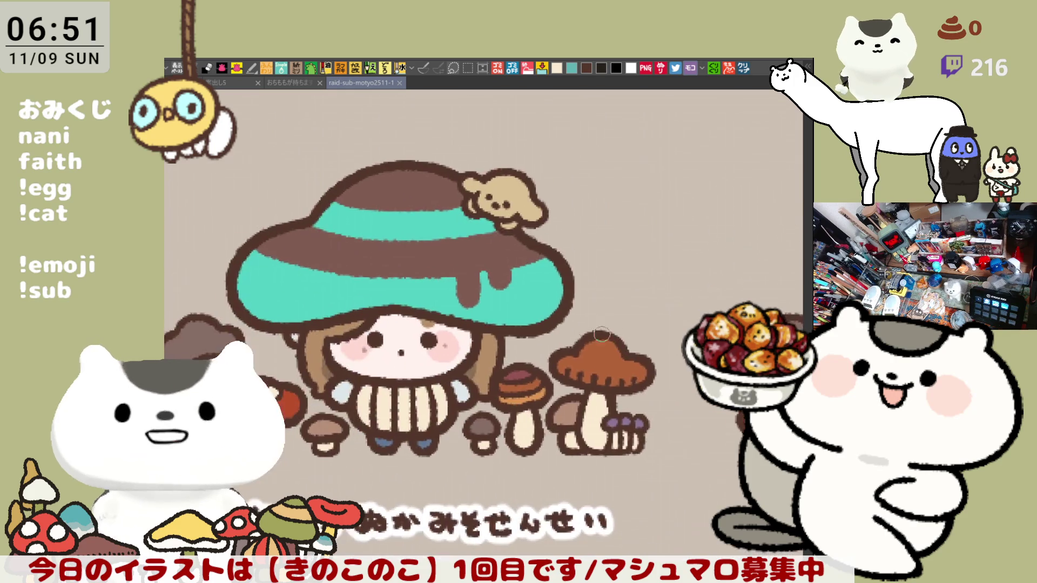
pyautogui.hscroll(-2, 366, 370)
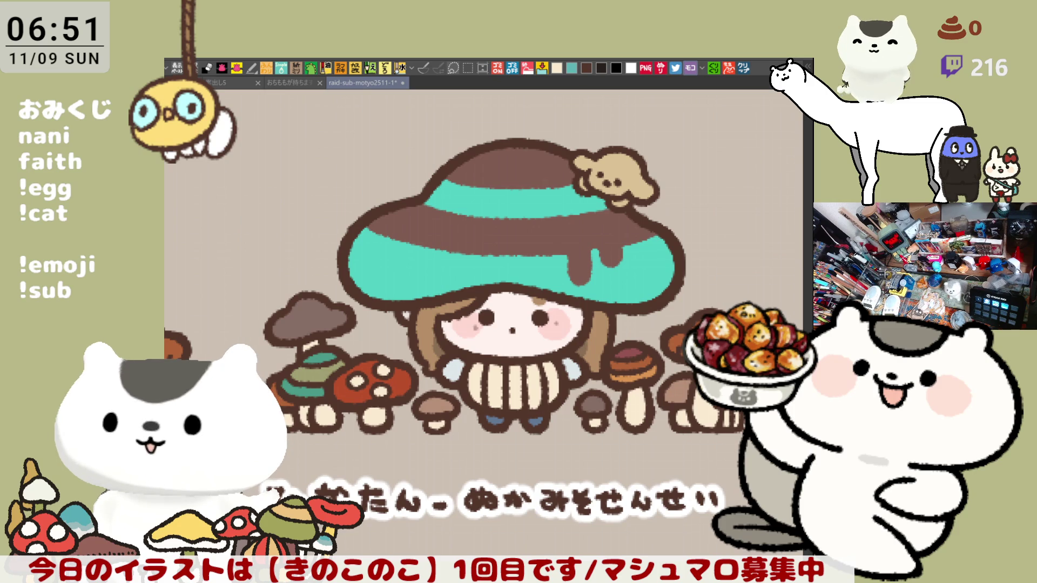
pyautogui.moveTo(282, 151)
pyautogui.mouseDown()
pyautogui.moveTo(520, 321)
pyautogui.moveTo(677, 516)
pyautogui.mouseUp()
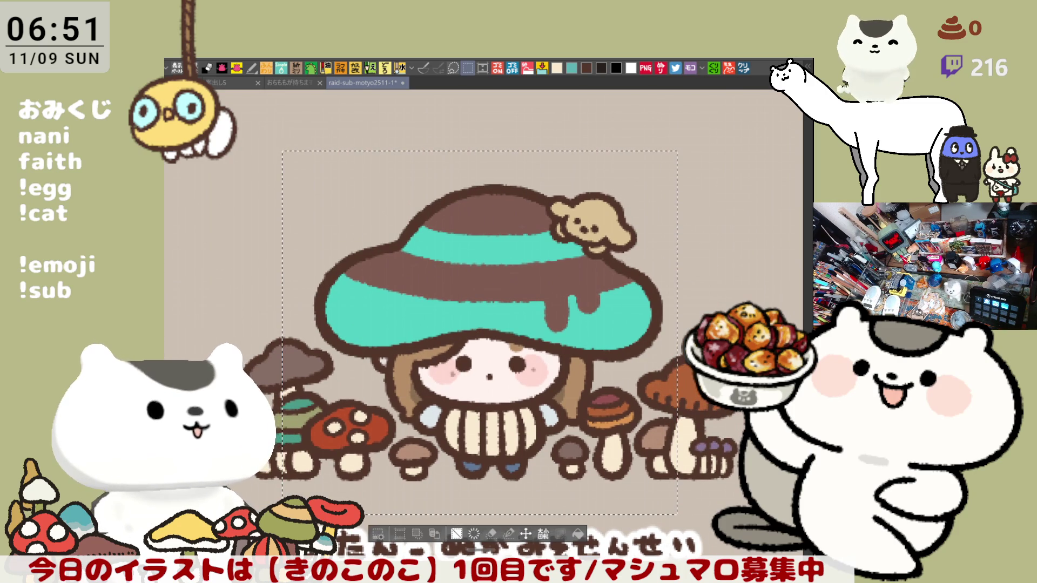
# Step: Deselect, then open the reference illustration as a new document with Ctrl+Shift+V
pyautogui.hotkey('ctrl', 'd')
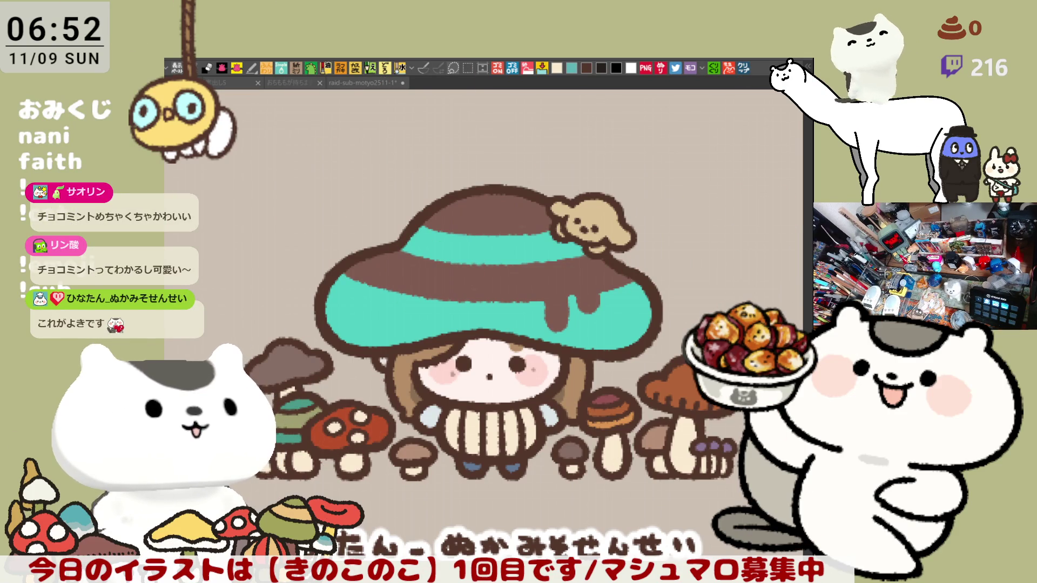
pyautogui.hotkey('ctrl', 'shift', 'v')
pyautogui.scroll(3, 402, 331)
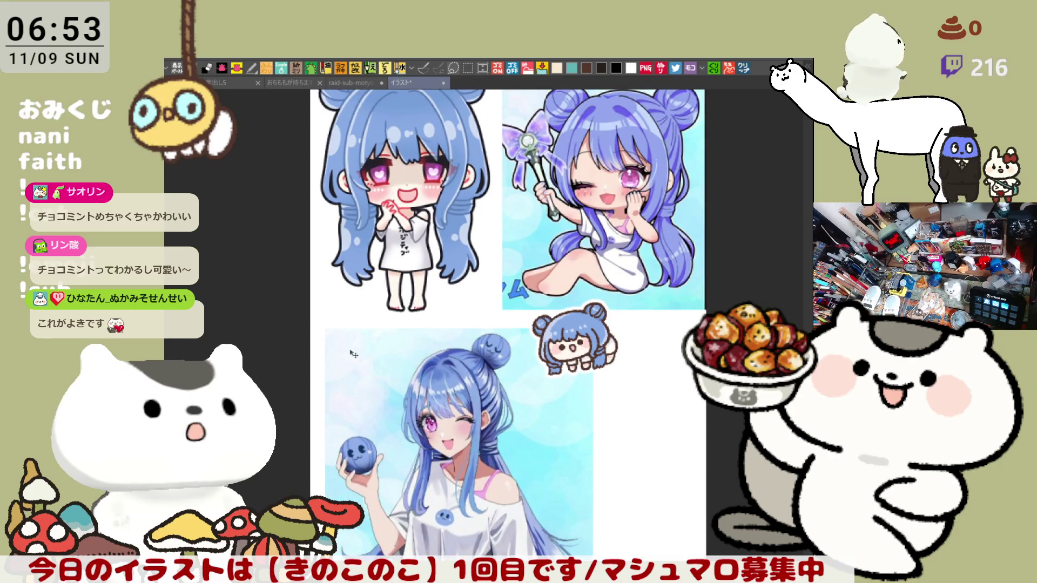
pyautogui.scroll(-1, 356, 324)
pyautogui.scroll(-1, 369, 190)
pyautogui.scroll(-1, 417, 208)
pyautogui.scroll(-1, 416, 209)
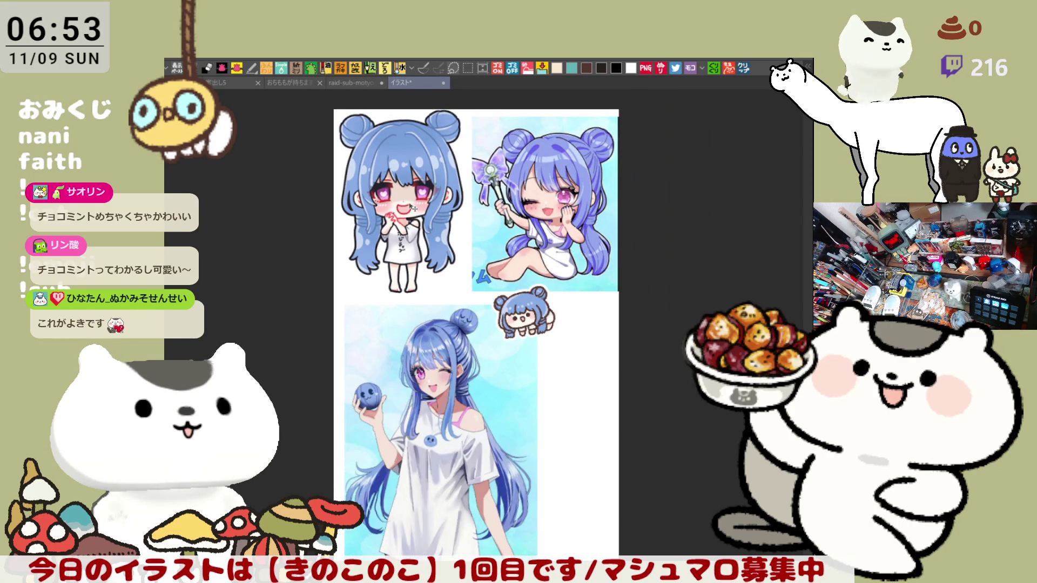
pyautogui.scroll(1, 400, 284)
pyautogui.scroll(1, 376, 274)
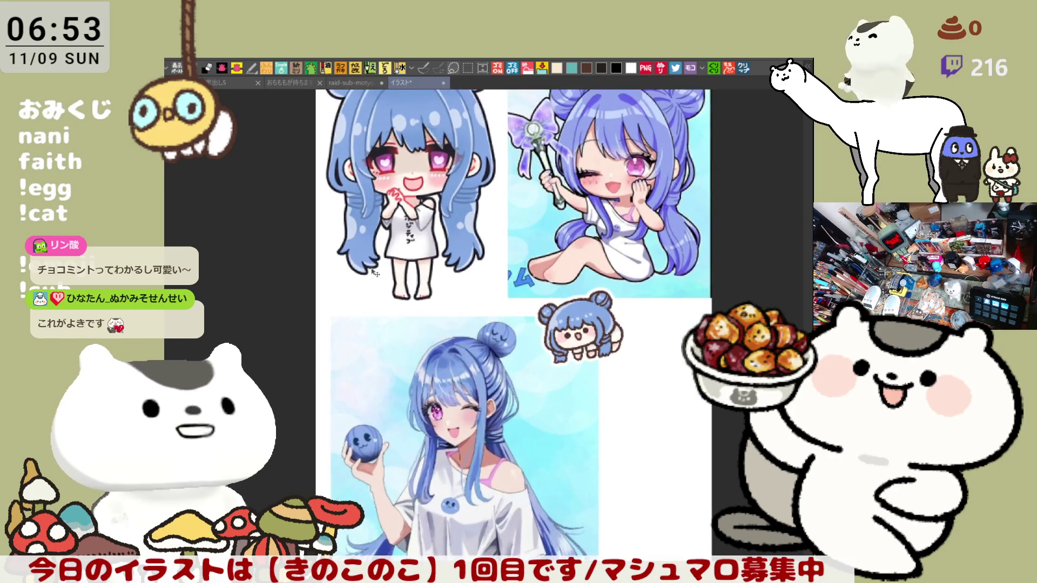
pyautogui.scroll(1, 375, 273)
pyautogui.scroll(1, 371, 268)
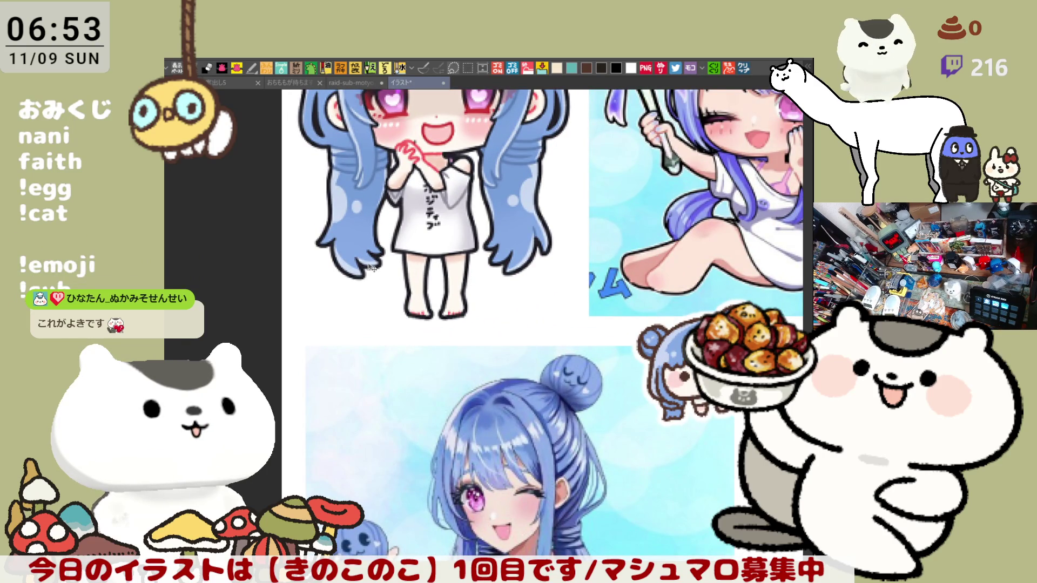
pyautogui.scroll(1, 470, 311)
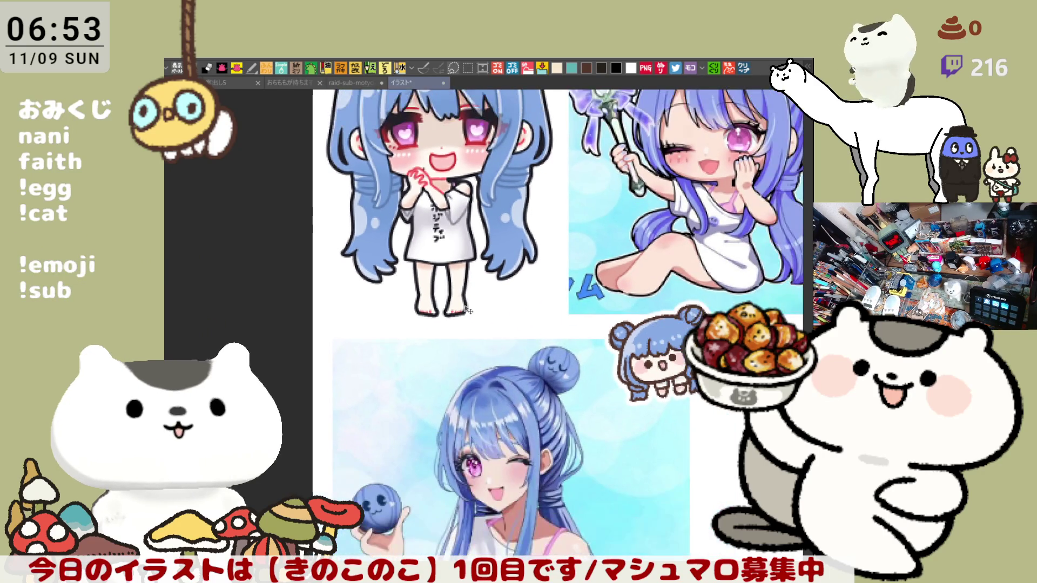
pyautogui.scroll(1, 481, 344)
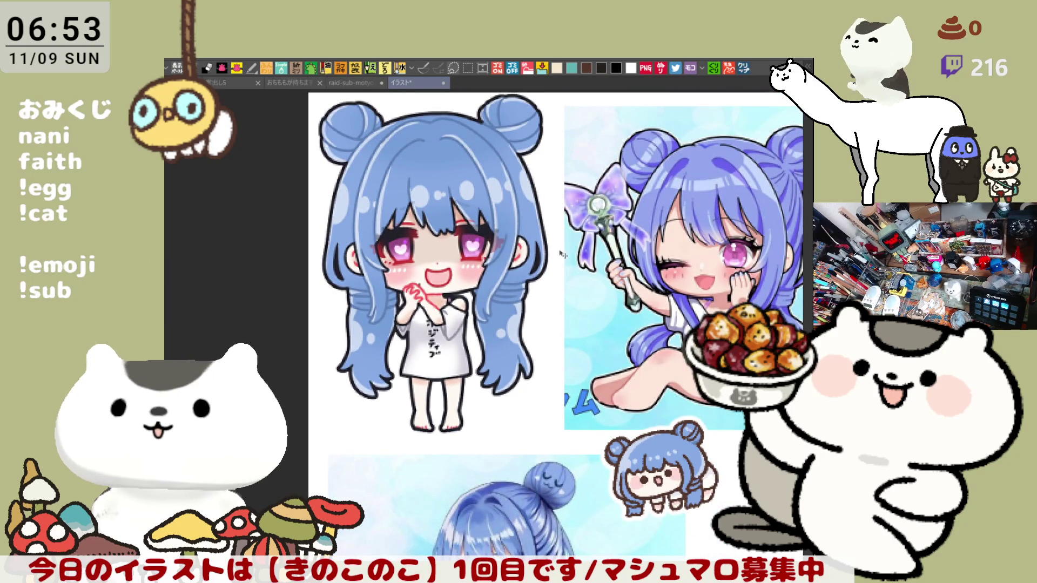
pyautogui.hscroll(3, 485, 308)
pyautogui.scroll(-1, 452, 263)
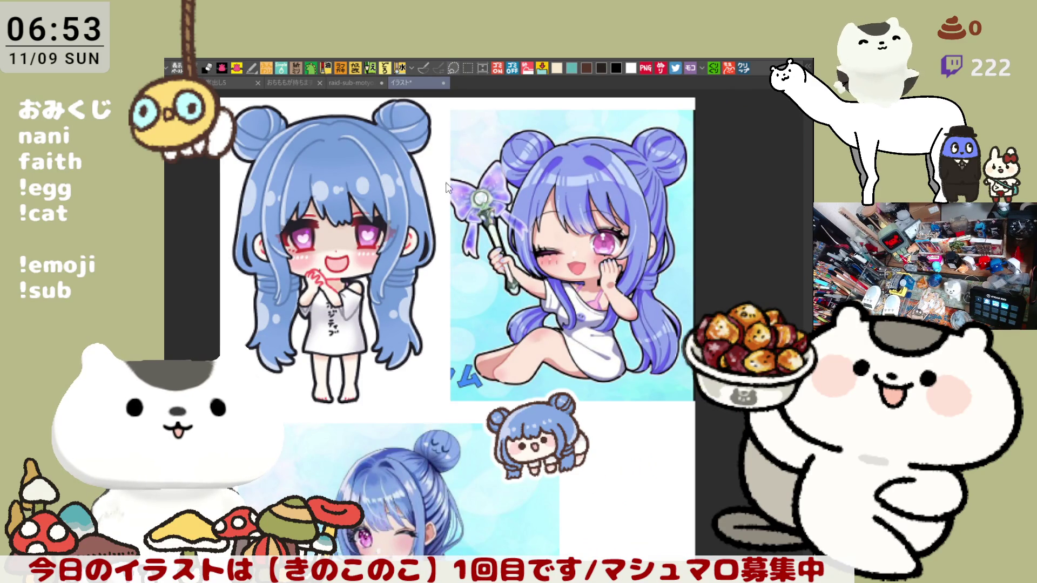
# Step: Close the blue-haired girl reference document with Ctrl+W
pyautogui.hotkey('ctrl', 'w')
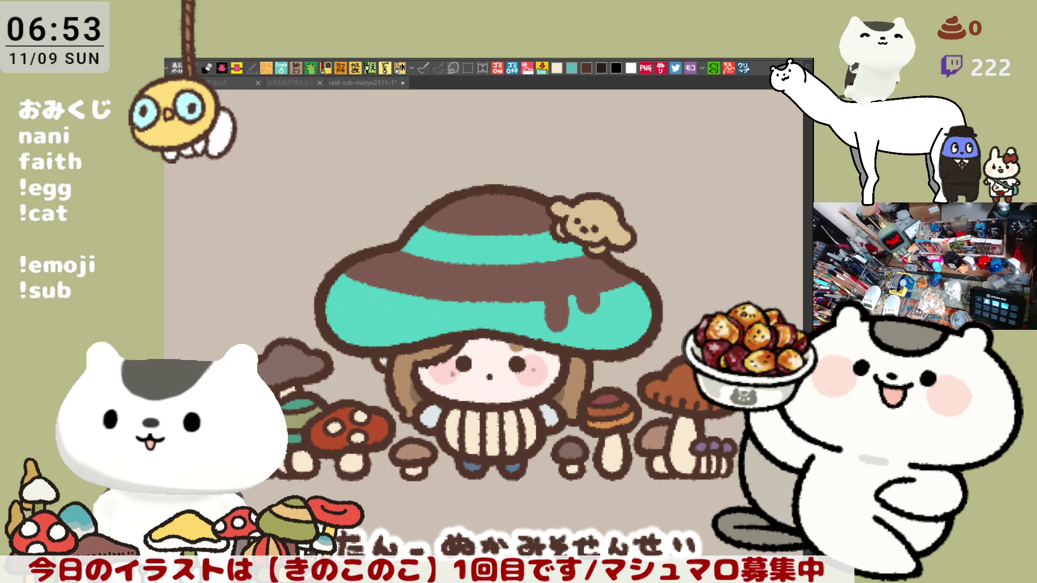
pyautogui.scroll(-3, 491, 411)
pyautogui.scroll(-2, 492, 410)
pyautogui.scroll(-2, 491, 409)
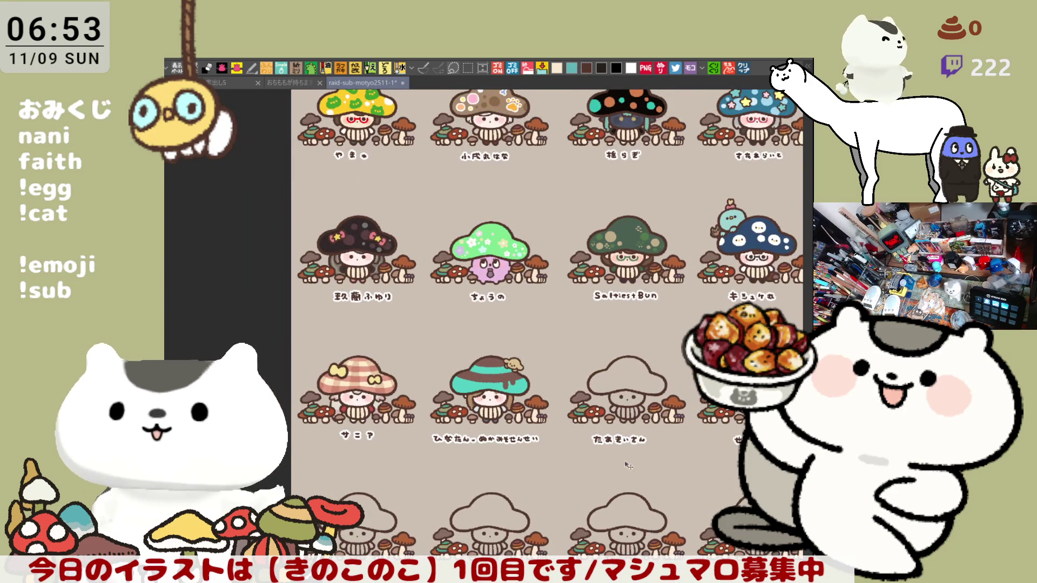
pyautogui.hscroll(3, 580, 468)
pyautogui.hscroll(2, 581, 468)
pyautogui.scroll(1, 578, 465)
pyautogui.scroll(2, 576, 459)
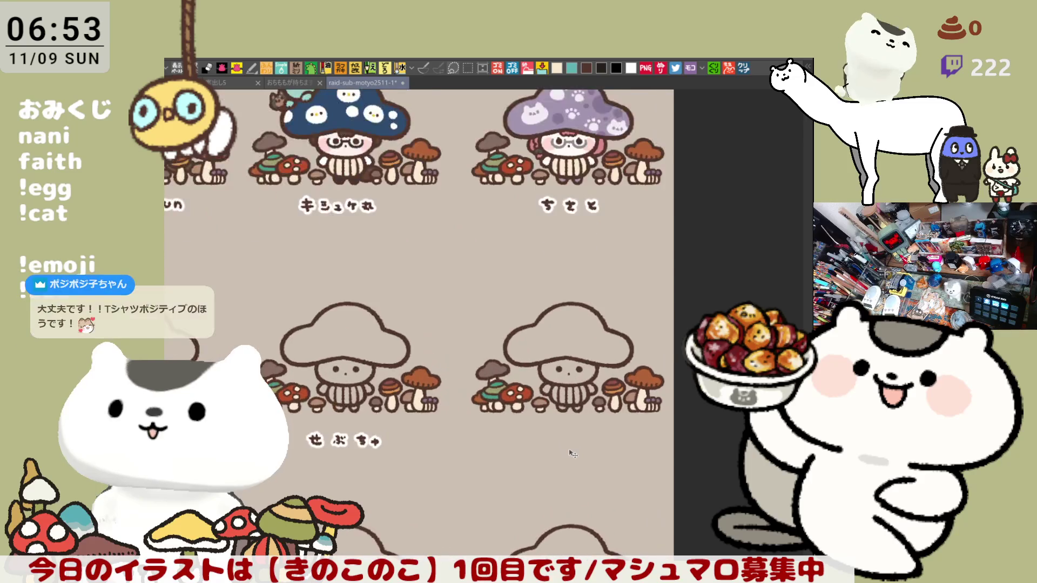
pyautogui.scroll(2, 572, 453)
pyautogui.scroll(1, 571, 453)
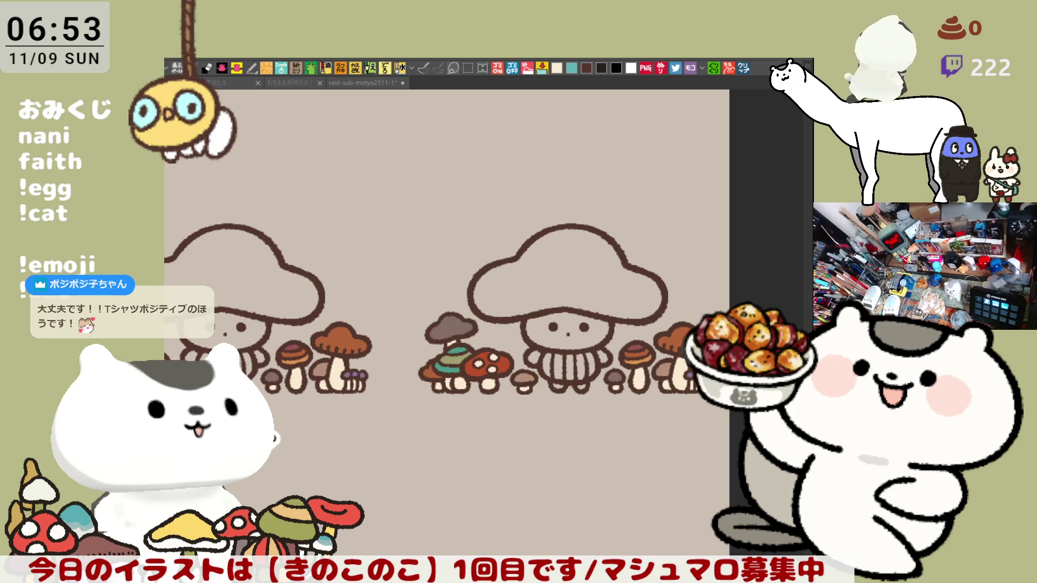
pyautogui.scroll(-3, 383, 332)
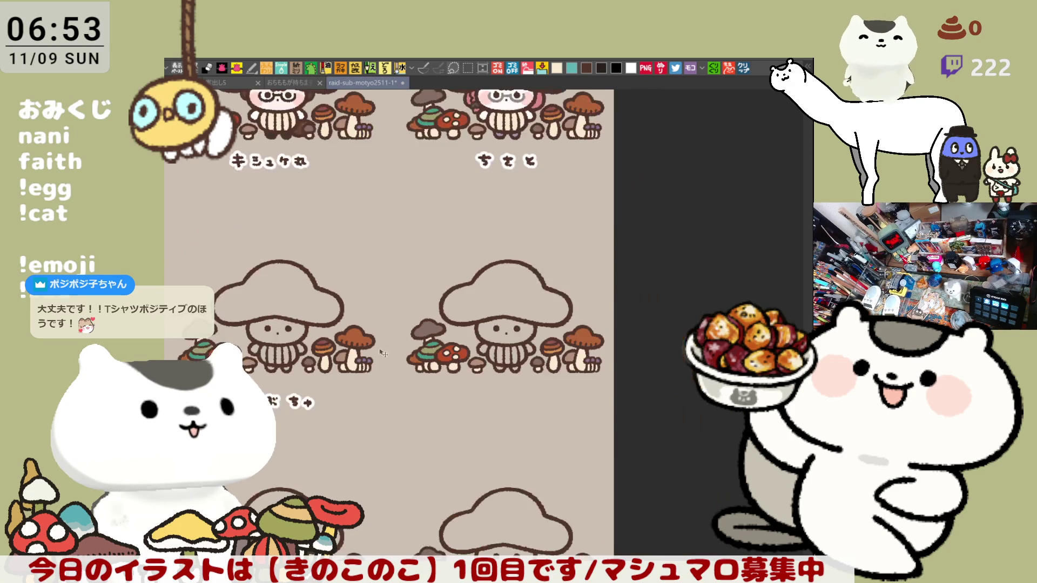
# Step: Pan past SaltiestBun and the blank figures until the grid's top row and canvas edge show
pyautogui.moveTo(244, 308); pyautogui.dragTo(437, 316)
pyautogui.scroll(2, 458, 247)
pyautogui.moveTo(458, 248); pyautogui.dragTo(454, 364)
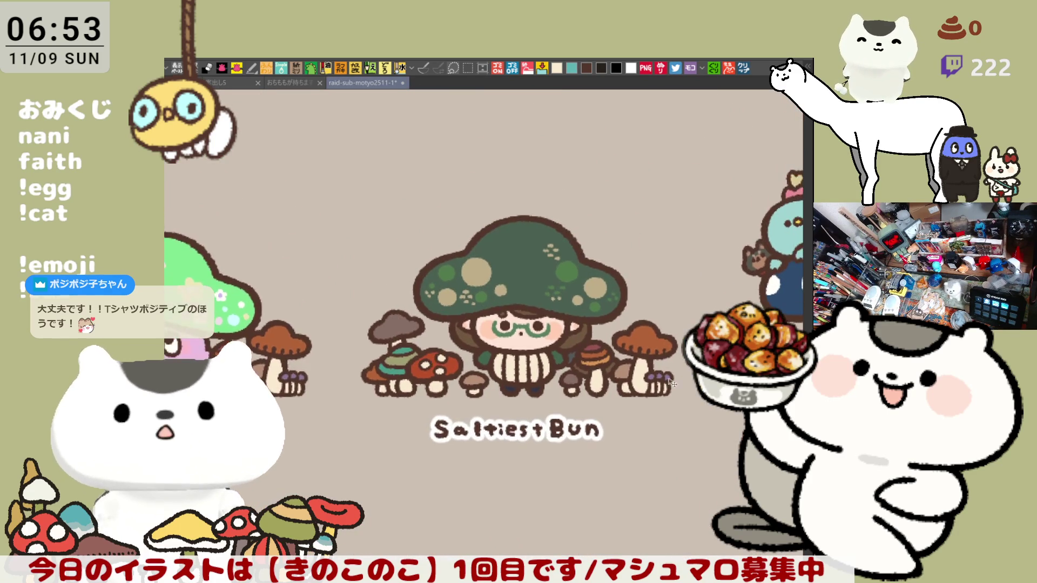
pyautogui.scroll(1, 486, 369)
pyautogui.scroll(1, 510, 377)
pyautogui.scroll(2, 538, 385)
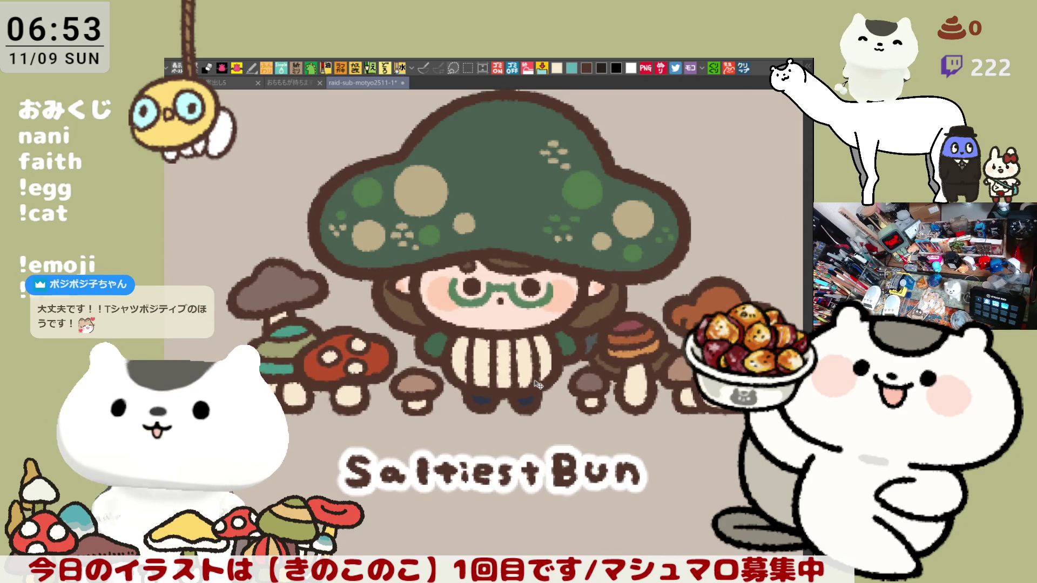
pyautogui.scroll(1, 535, 384)
pyautogui.scroll(-1, 534, 384)
pyautogui.scroll(-1, 535, 384)
pyautogui.scroll(-1, 535, 384)
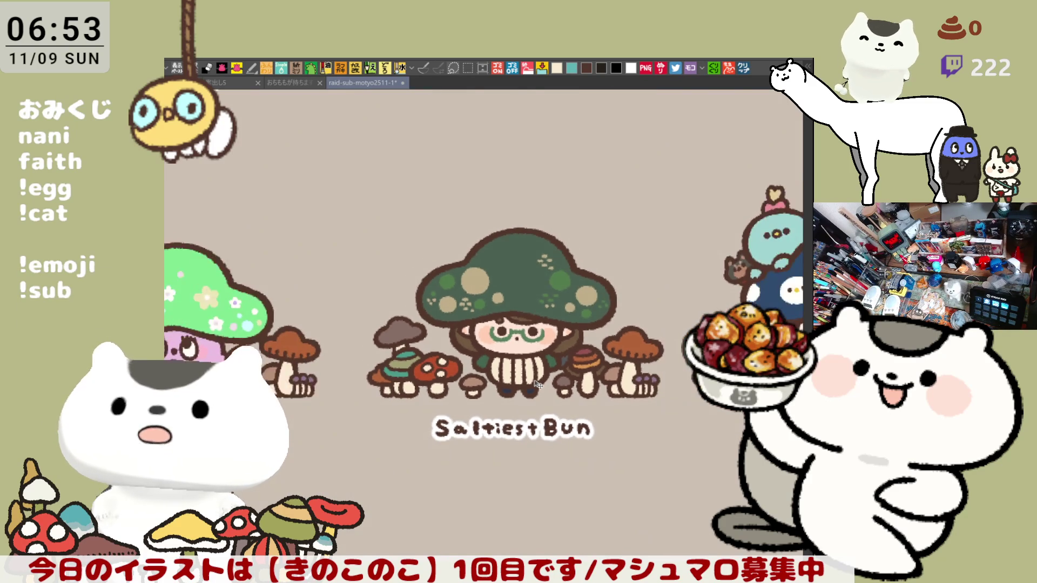
pyautogui.scroll(-2, 534, 384)
pyautogui.scroll(-1, 535, 384)
pyautogui.moveTo(507, 223); pyautogui.dragTo(523, 344)
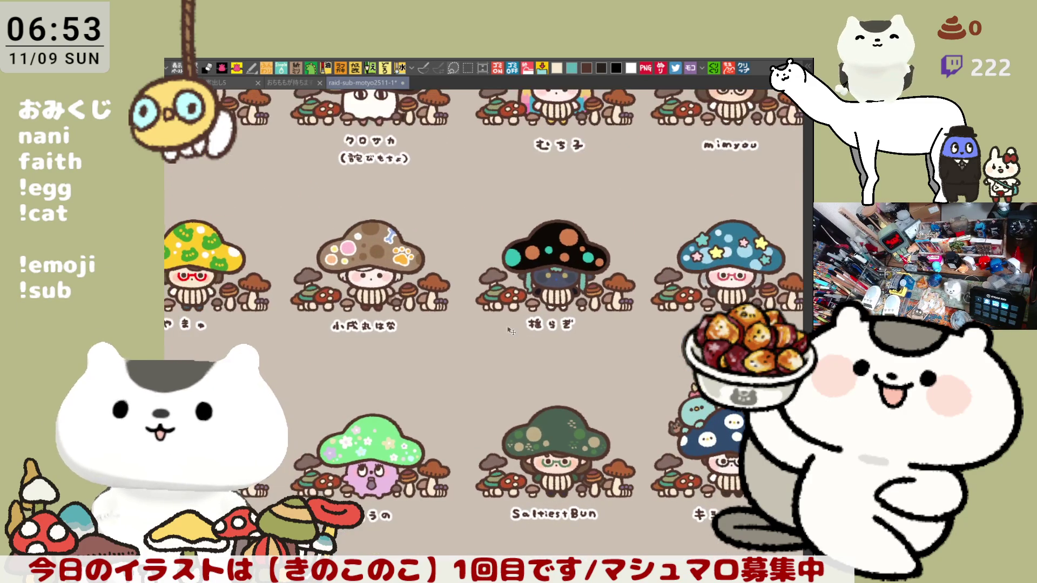
pyautogui.moveTo(288, 187); pyautogui.dragTo(378, 280)
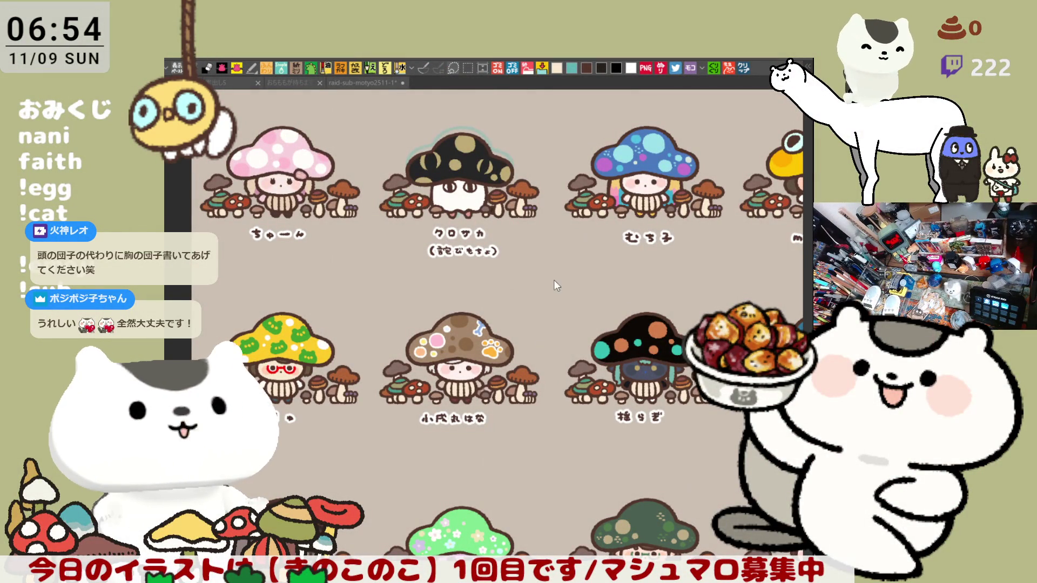
pyautogui.hscroll(3, 553, 286)
pyautogui.scroll(-3, 553, 285)
pyautogui.scroll(-3, 519, 326)
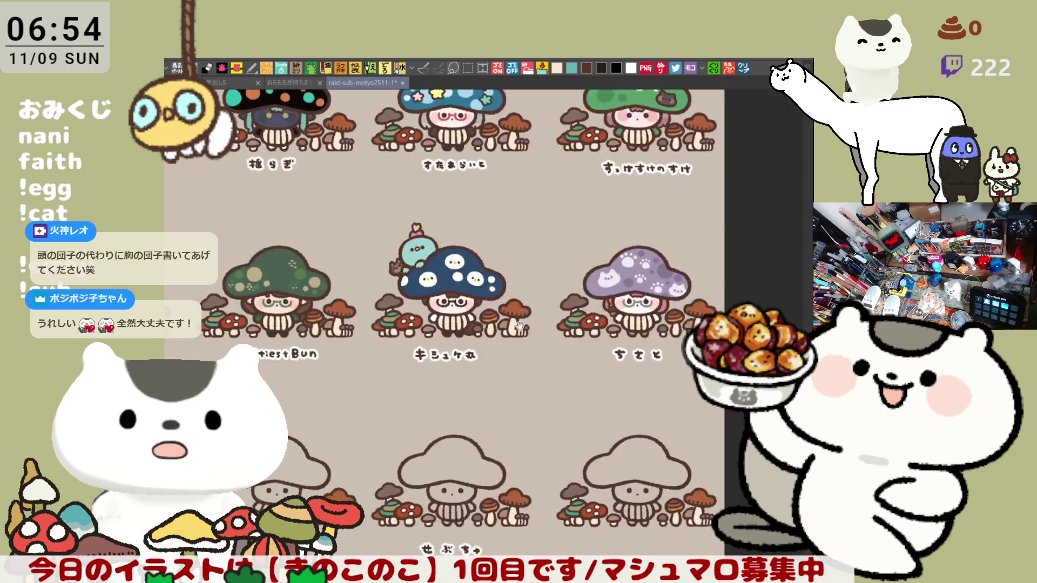
pyautogui.scroll(2, 519, 326)
pyautogui.scroll(2, 486, 308)
pyautogui.scroll(2, 438, 284)
pyautogui.scroll(2, 376, 261)
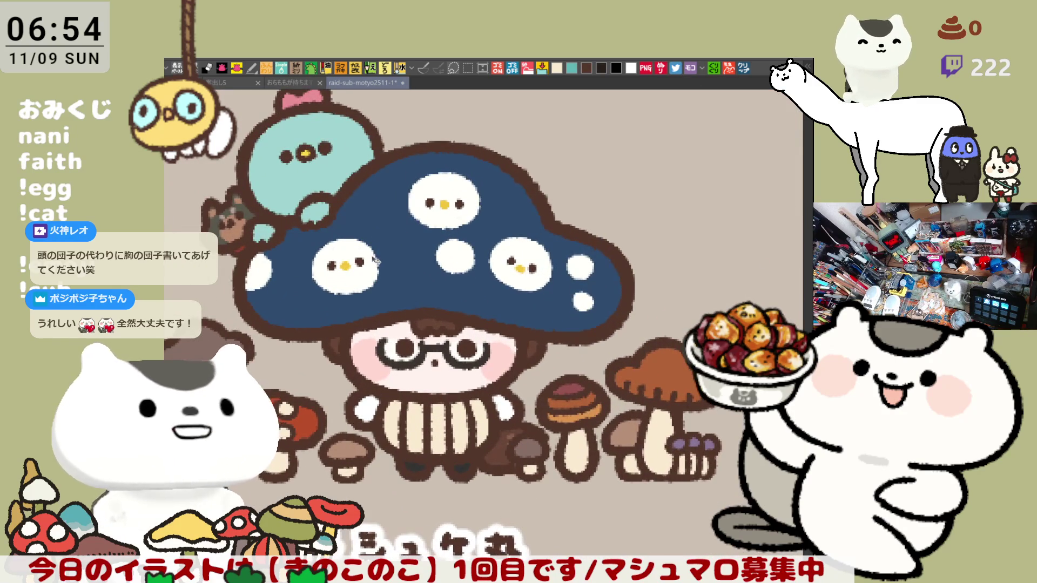
pyautogui.scroll(1, 375, 261)
pyautogui.scroll(1, 369, 261)
pyautogui.scroll(1, 351, 260)
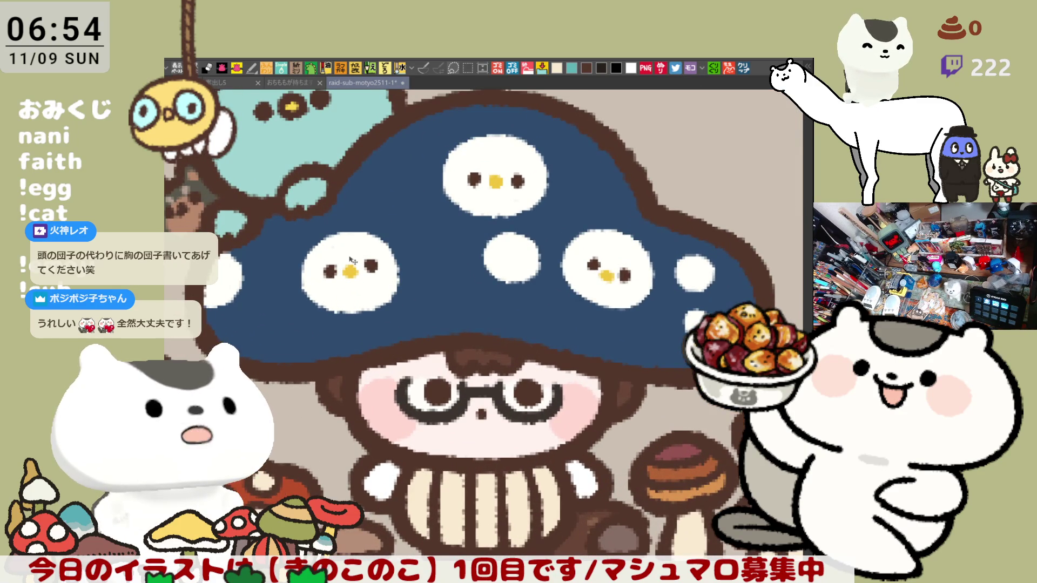
pyautogui.scroll(-2, 350, 260)
pyautogui.scroll(-1, 351, 260)
pyautogui.scroll(-1, 351, 260)
pyautogui.scroll(-1, 351, 260)
pyautogui.moveTo(384, 308); pyautogui.dragTo(516, 267)
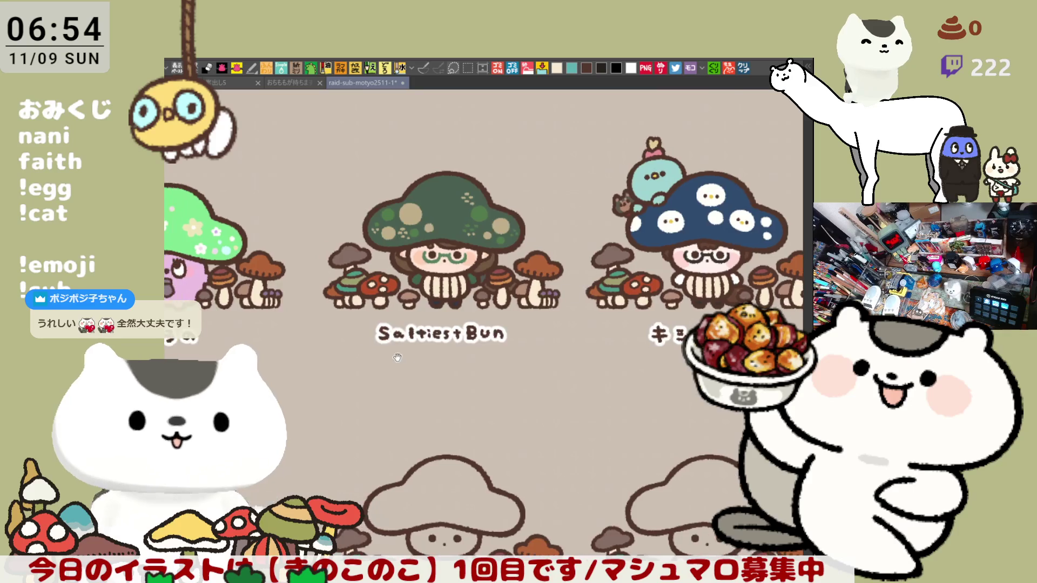
pyautogui.scroll(-3, 516, 266)
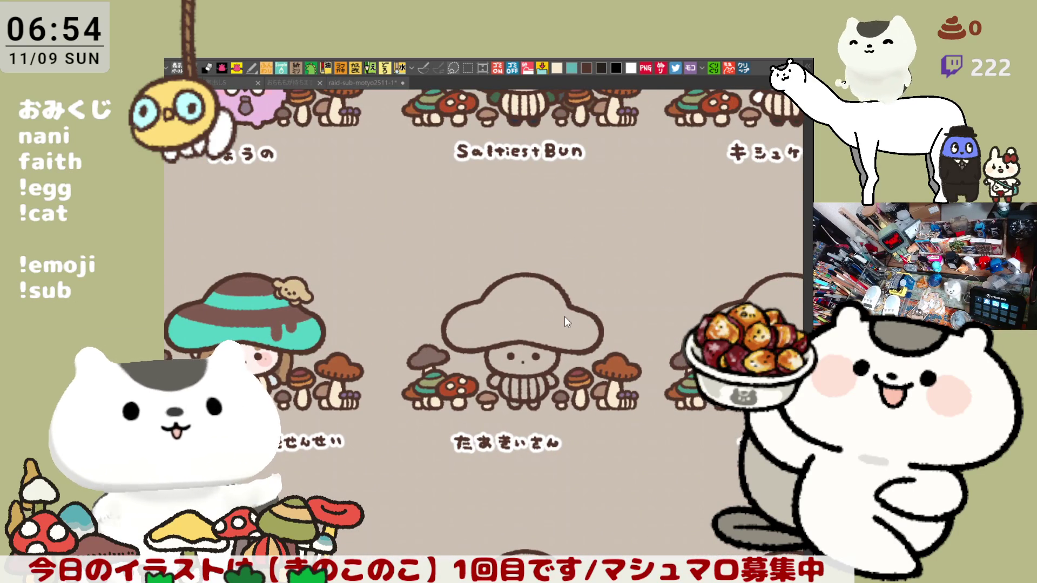
pyautogui.scroll(5, 564, 316)
pyautogui.scroll(1, 443, 351)
pyautogui.scroll(1, 445, 343)
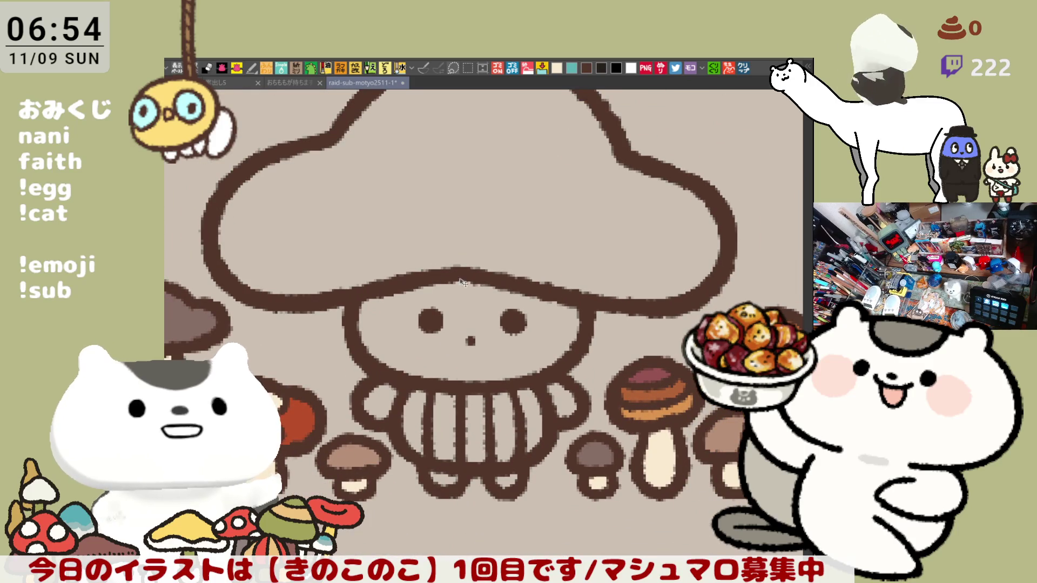
pyautogui.scroll(-1, 517, 303)
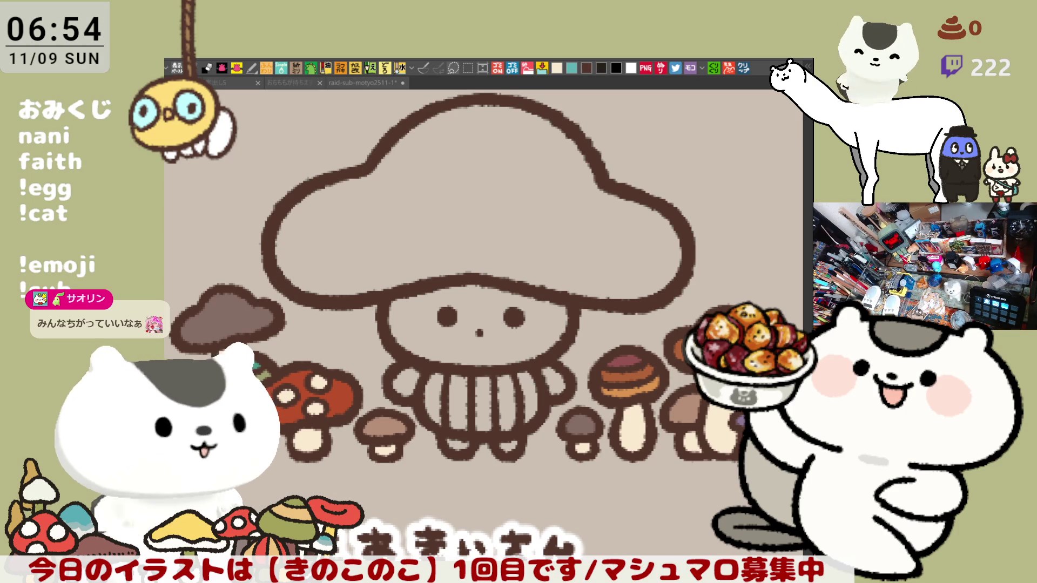
pyautogui.scroll(2, 488, 358)
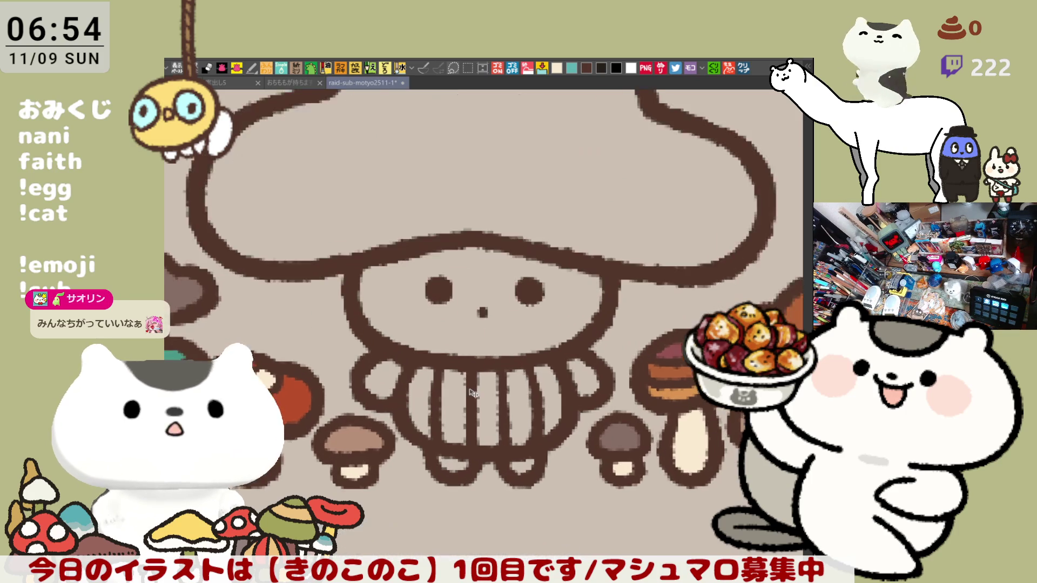
pyautogui.scroll(2, 486, 364)
pyautogui.scroll(2, 478, 381)
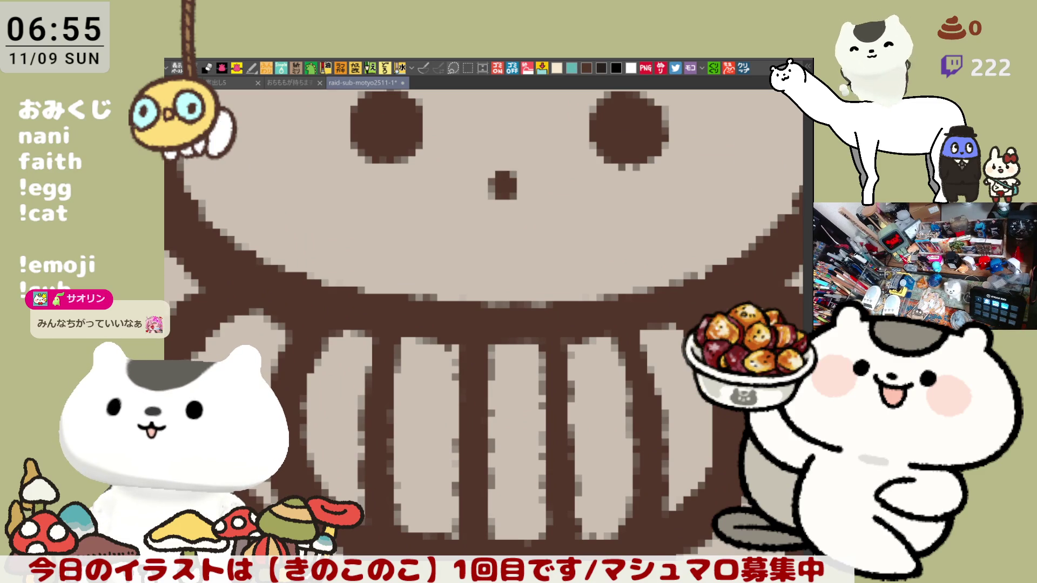
pyautogui.scroll(-5, 484, 325)
pyautogui.scroll(2, 650, 405)
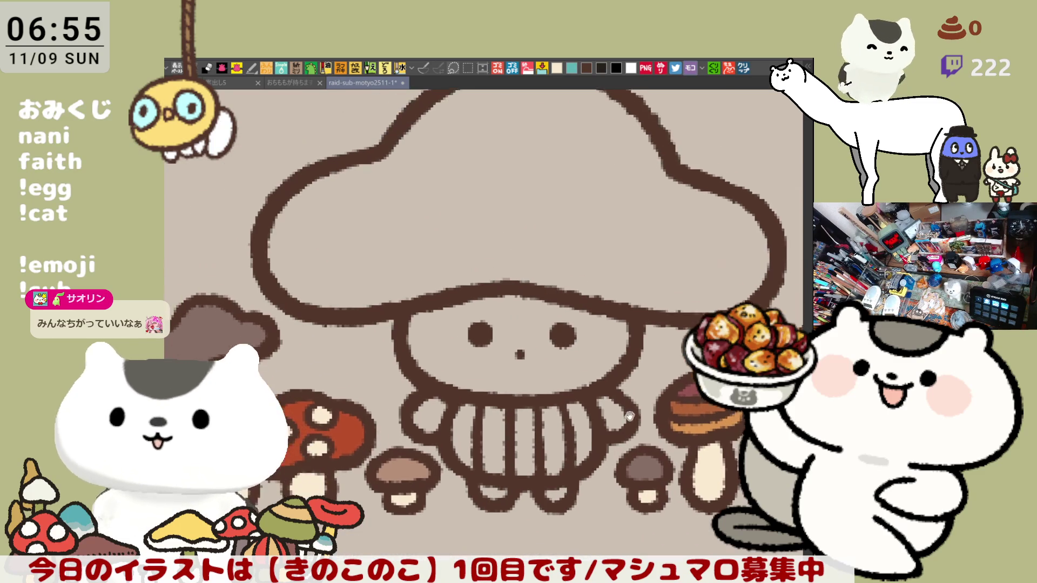
pyautogui.scroll(2, 651, 405)
pyautogui.scroll(2, 650, 405)
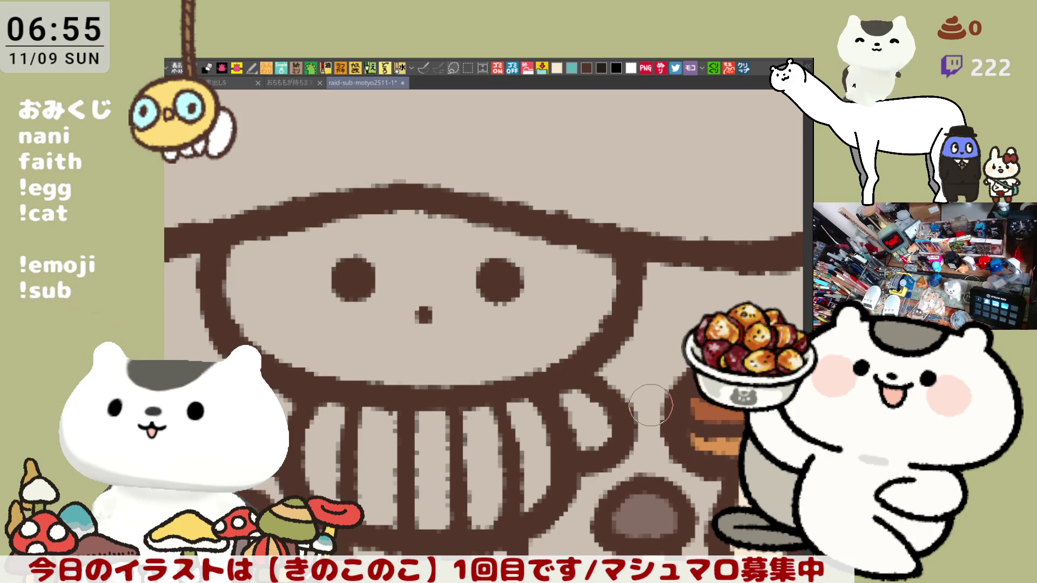
pyautogui.moveTo(371, 207)
pyautogui.mouseDown()
pyautogui.moveTo(459, 283)
pyautogui.moveTo(474, 274)
pyautogui.mouseUp()
# Step: Sketch the bangs stroke across the forehead, undoing and redrawing until it reaches further right
pyautogui.hotkey('ctrl', 'z')
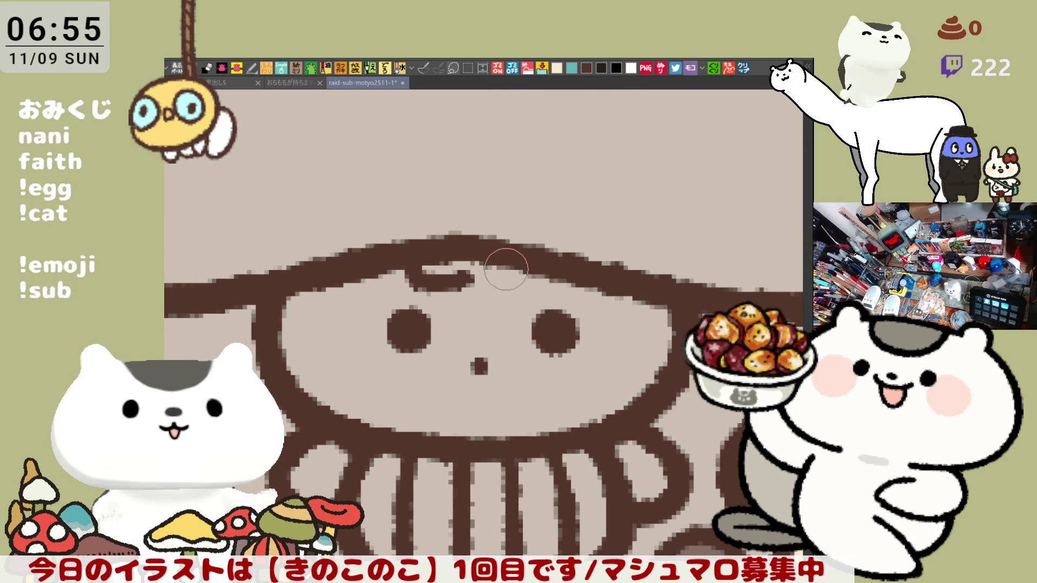
pyautogui.hotkey('ctrl', 'z')
pyautogui.moveTo(392, 277); pyautogui.dragTo(467, 276)
pyautogui.hotkey('ctrl', 'z')
pyautogui.moveTo(385, 276); pyautogui.dragTo(505, 277)
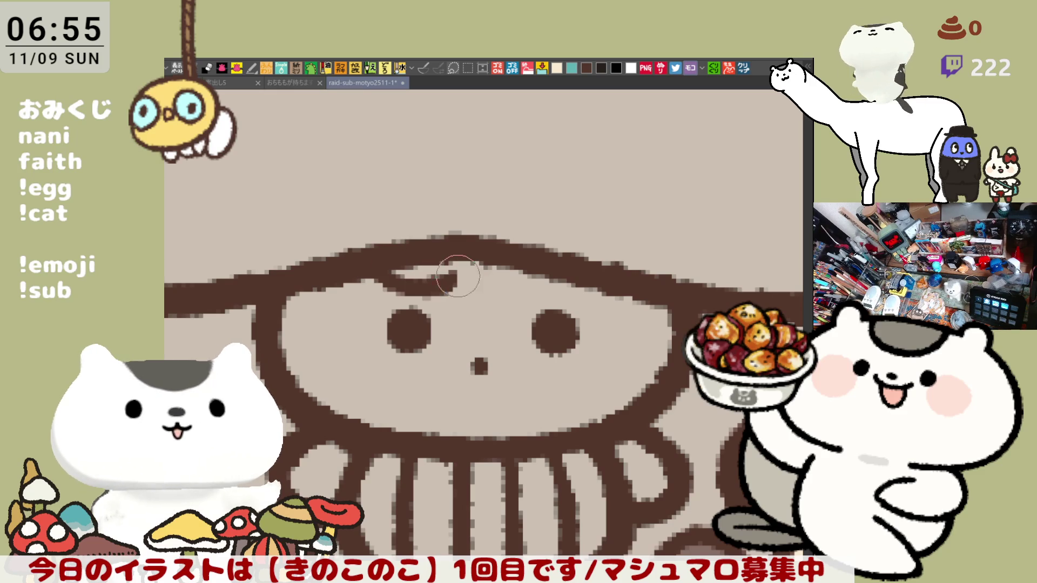
pyautogui.hotkey('ctrl', 'z')
pyautogui.moveTo(389, 277); pyautogui.dragTo(532, 286)
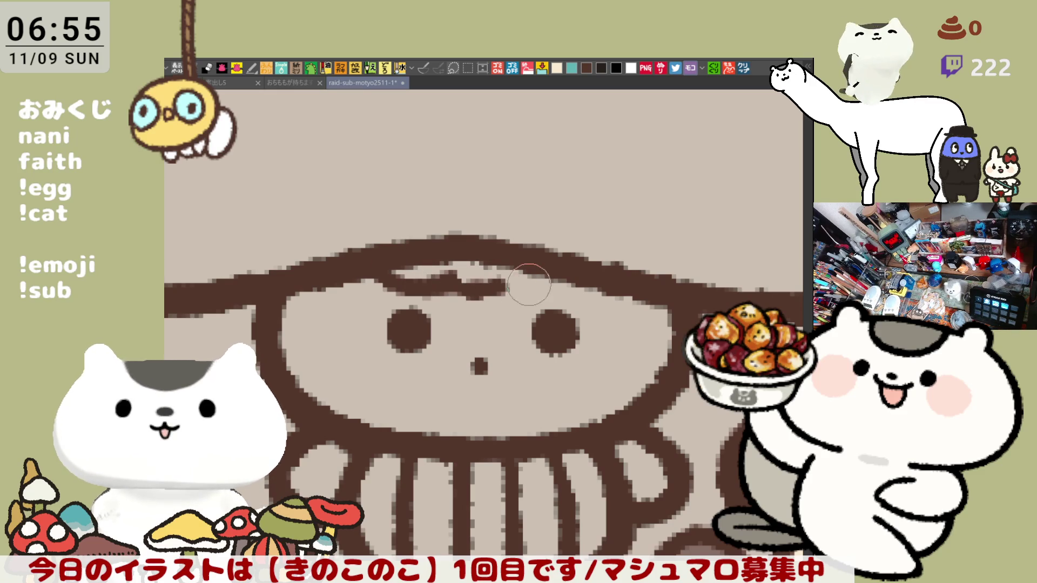
pyautogui.moveTo(469, 278); pyautogui.dragTo(535, 281)
pyautogui.hotkey('ctrl', 'z')
pyautogui.moveTo(470, 280); pyautogui.dragTo(565, 292)
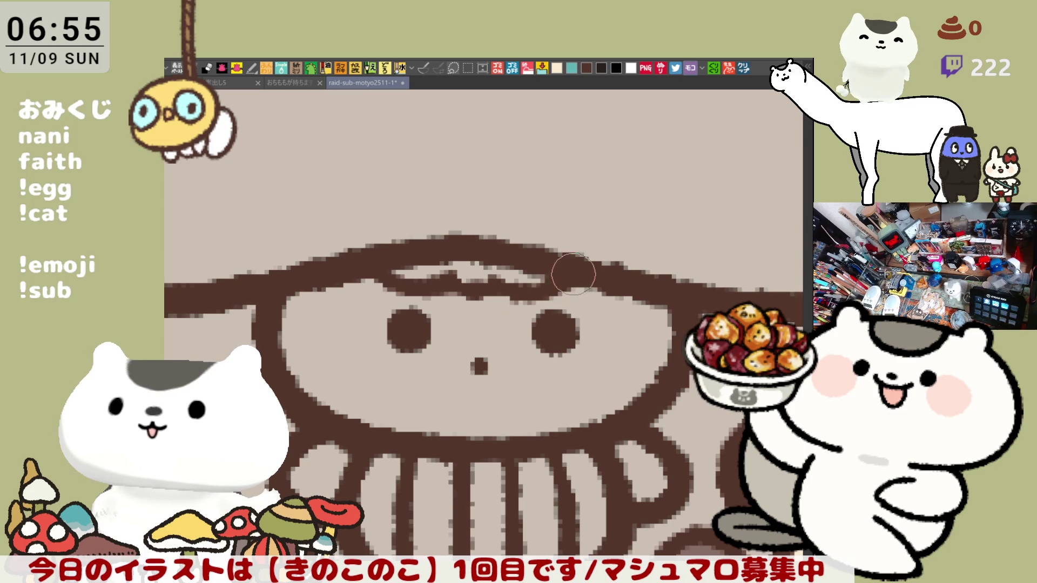
pyautogui.scroll(-2, 618, 398)
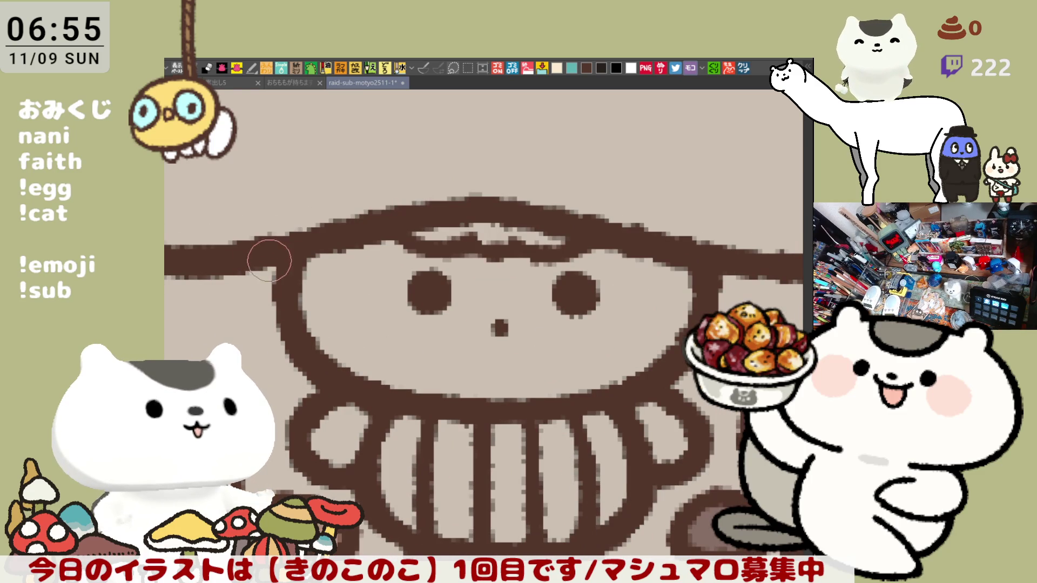
# Step: Draw an ear loop beside the left cheek and faint teal guides along the brim and cap outline
pyautogui.moveTo(270, 259); pyautogui.dragTo(287, 325)
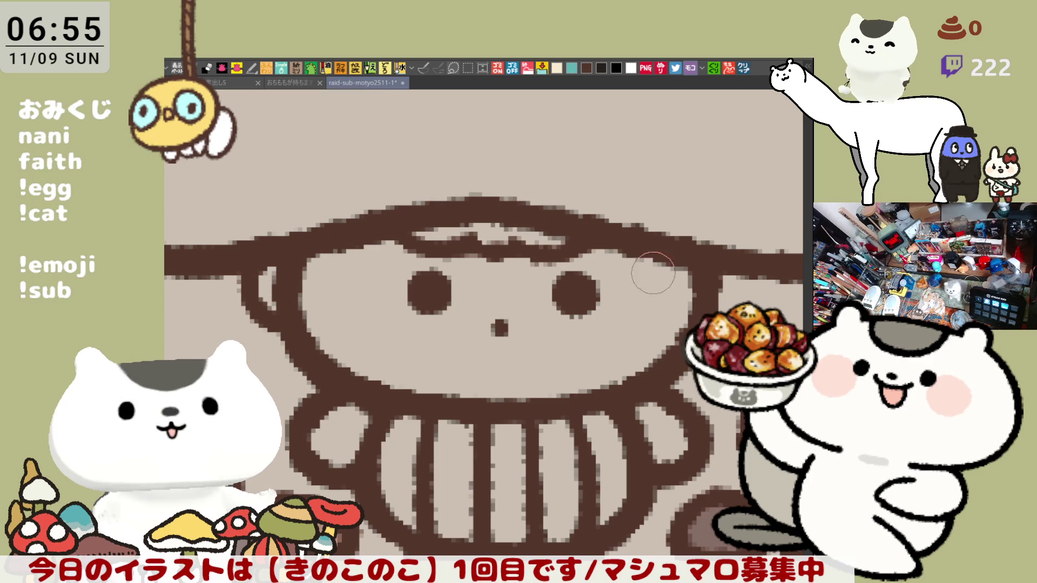
pyautogui.hscroll(3, 599, 254)
pyautogui.moveTo(405, 210)
pyautogui.mouseDown()
pyautogui.moveTo(369, 212)
pyautogui.moveTo(474, 204)
pyautogui.mouseUp()
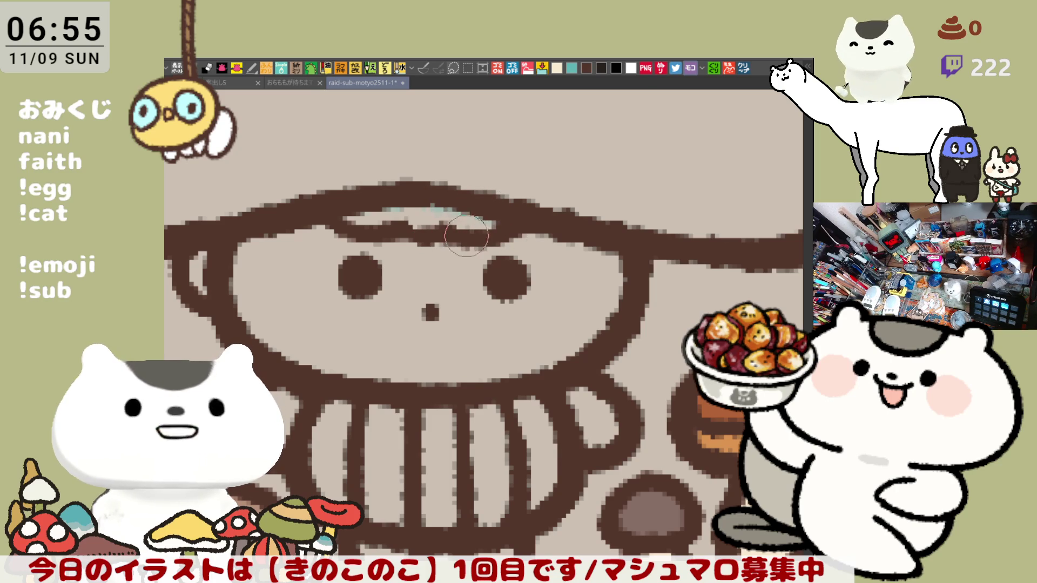
pyautogui.moveTo(406, 239); pyautogui.dragTo(410, 228)
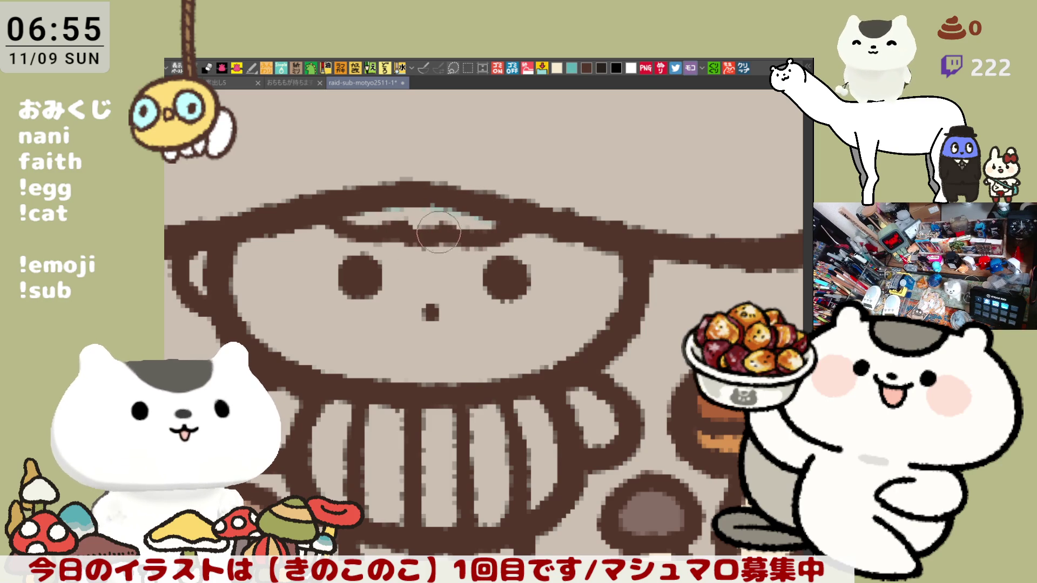
pyautogui.moveTo(578, 294); pyautogui.dragTo(551, 233)
pyautogui.moveTo(555, 194); pyautogui.dragTo(612, 173)
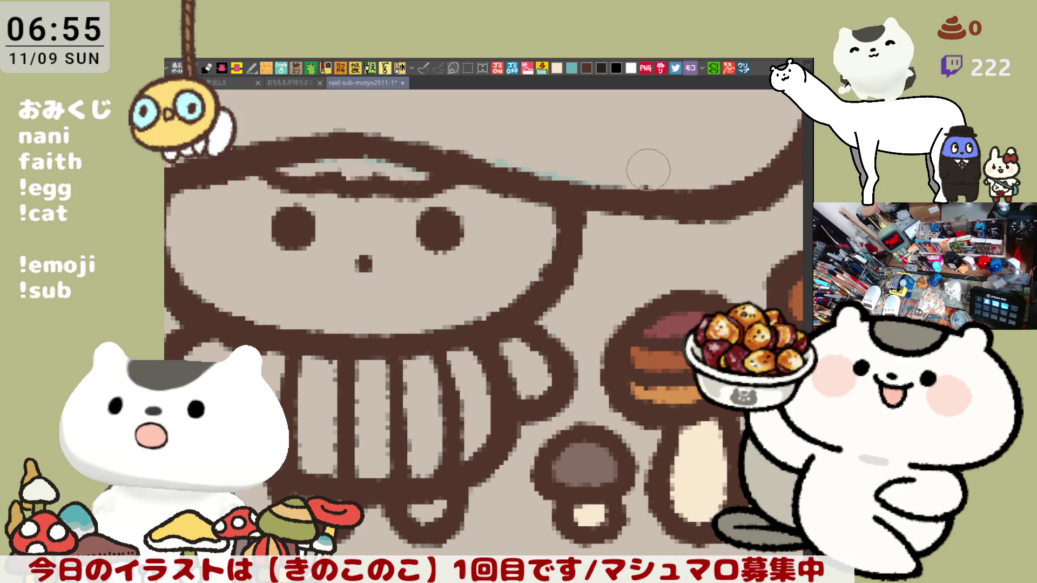
pyautogui.hscroll(-2, 652, 171)
pyautogui.hscroll(-2, 647, 194)
pyautogui.hscroll(-1, 640, 216)
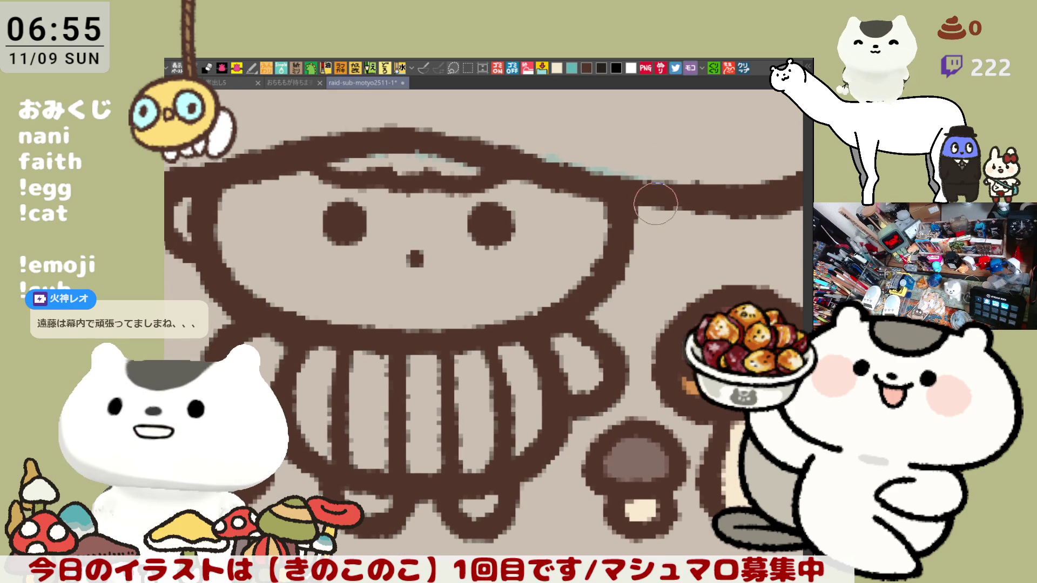
# Step: Draw the right-side ear curve and pan around the face to check it matches the left
pyautogui.moveTo(647, 207); pyautogui.dragTo(640, 260)
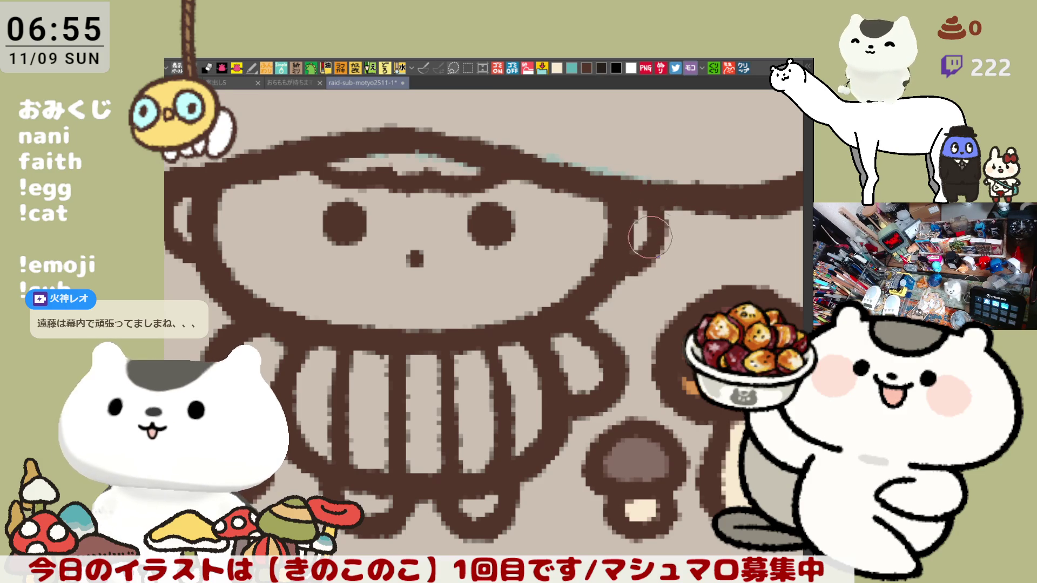
pyautogui.moveTo(652, 235); pyautogui.dragTo(669, 220)
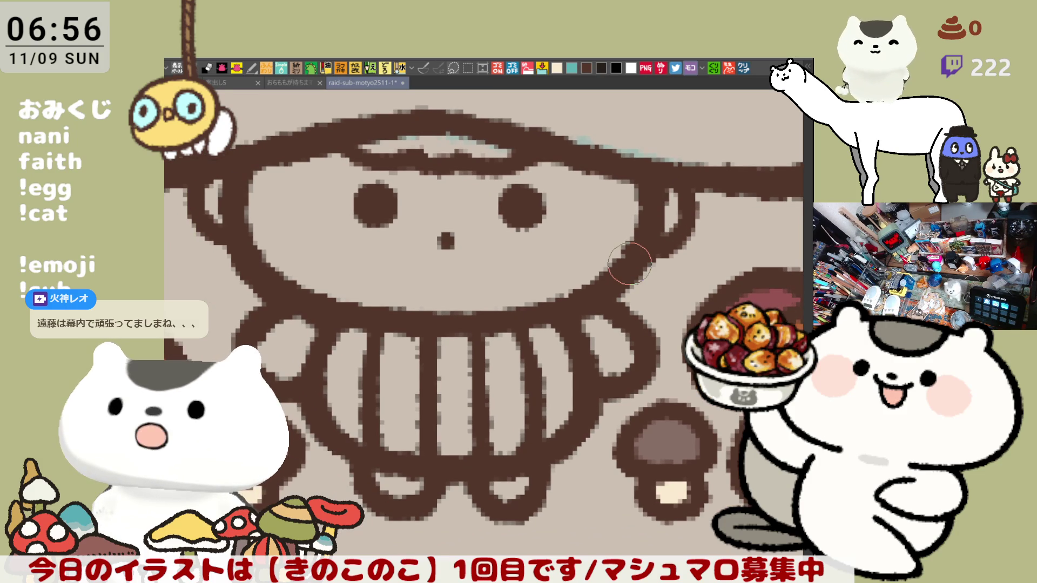
pyautogui.scroll(-3, 630, 264)
pyautogui.scroll(1, 629, 264)
pyautogui.scroll(2, 629, 263)
pyautogui.scroll(2, 629, 265)
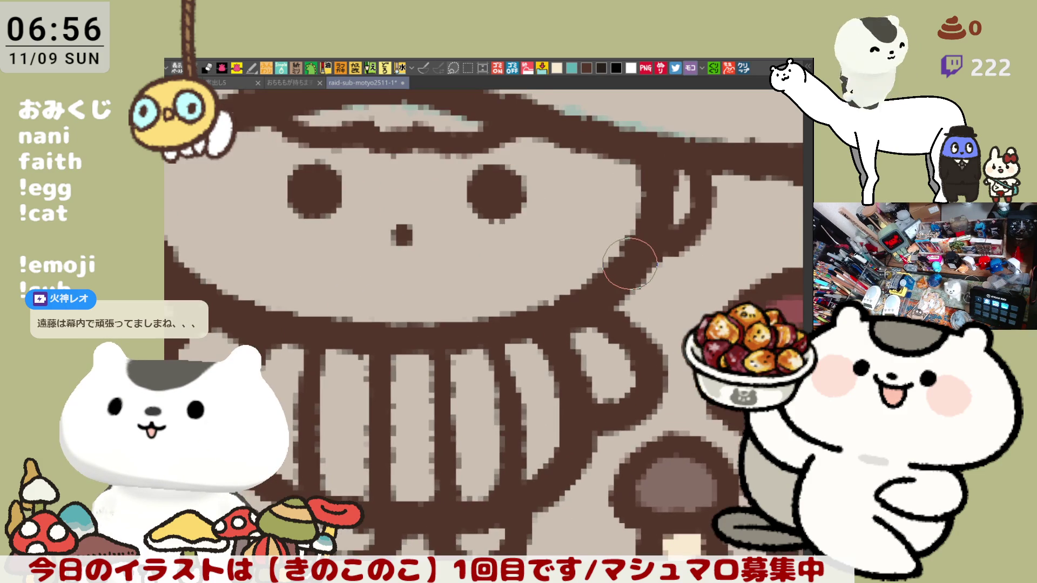
pyautogui.scroll(-2, 630, 263)
pyautogui.scroll(-1, 629, 263)
pyautogui.scroll(1, 629, 264)
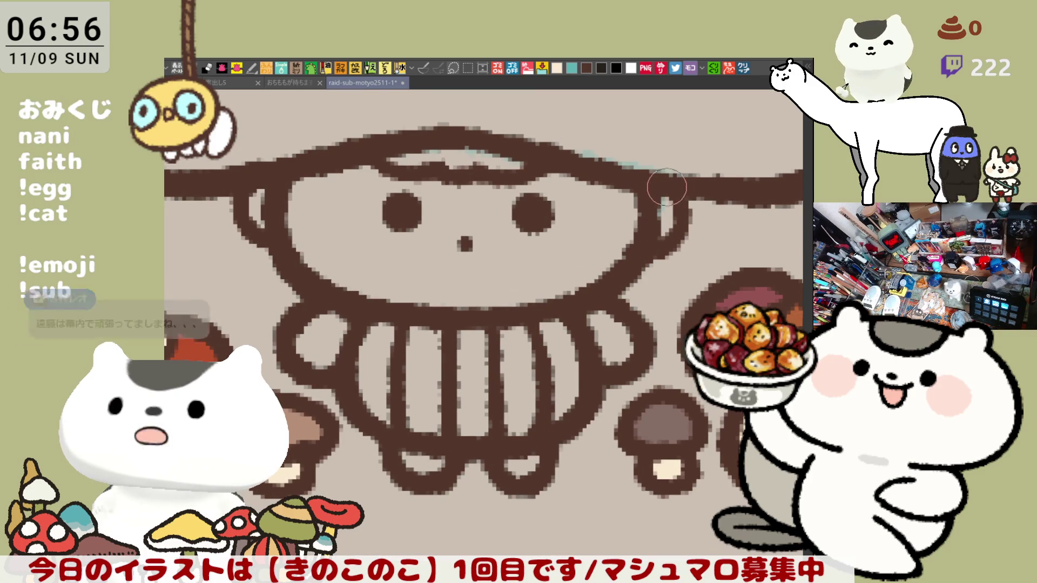
pyautogui.moveTo(669, 222); pyautogui.dragTo(666, 209)
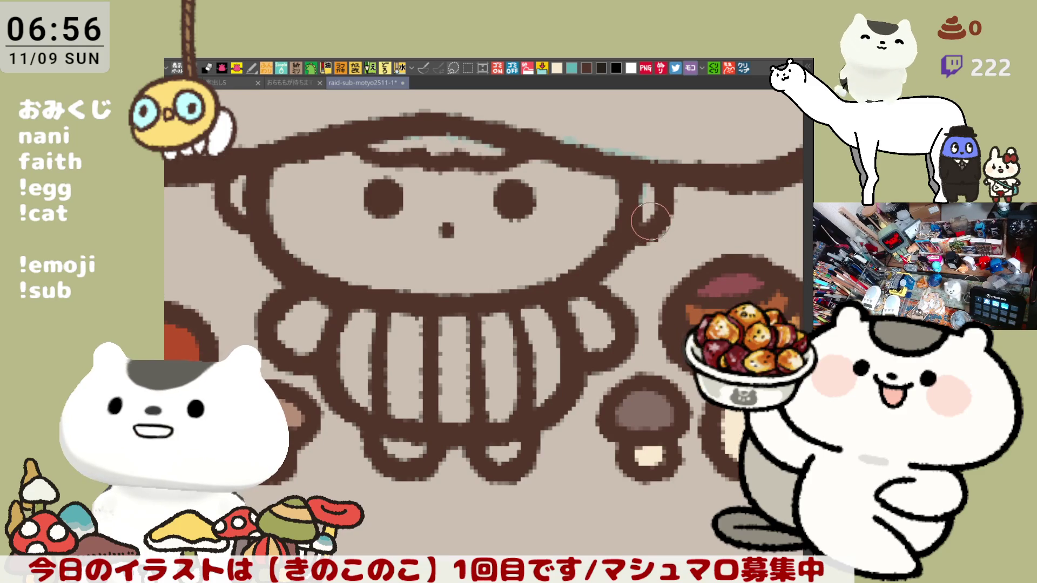
pyautogui.moveTo(598, 235); pyautogui.dragTo(667, 246)
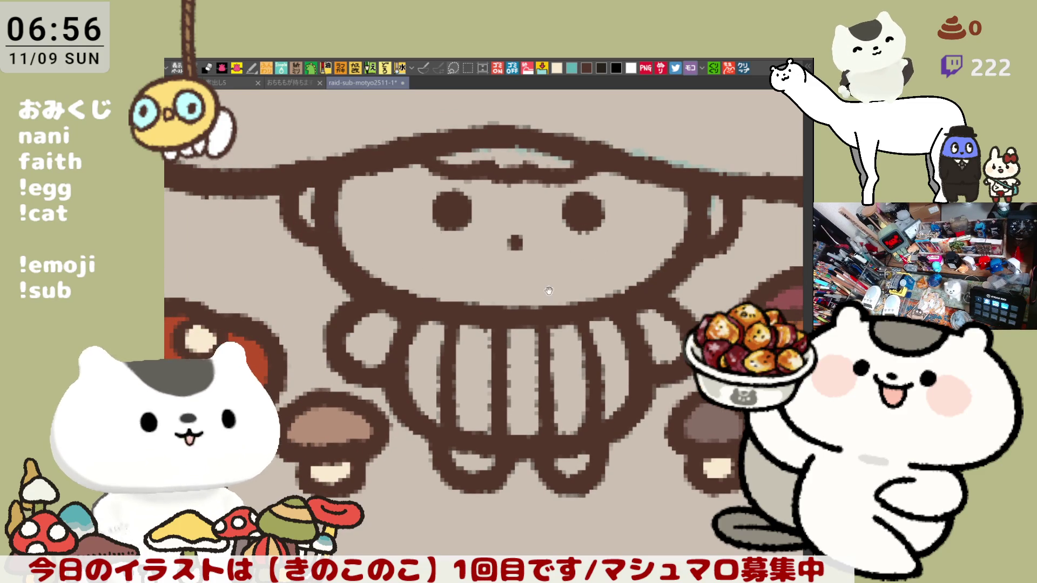
pyautogui.moveTo(316, 227); pyautogui.dragTo(231, 275)
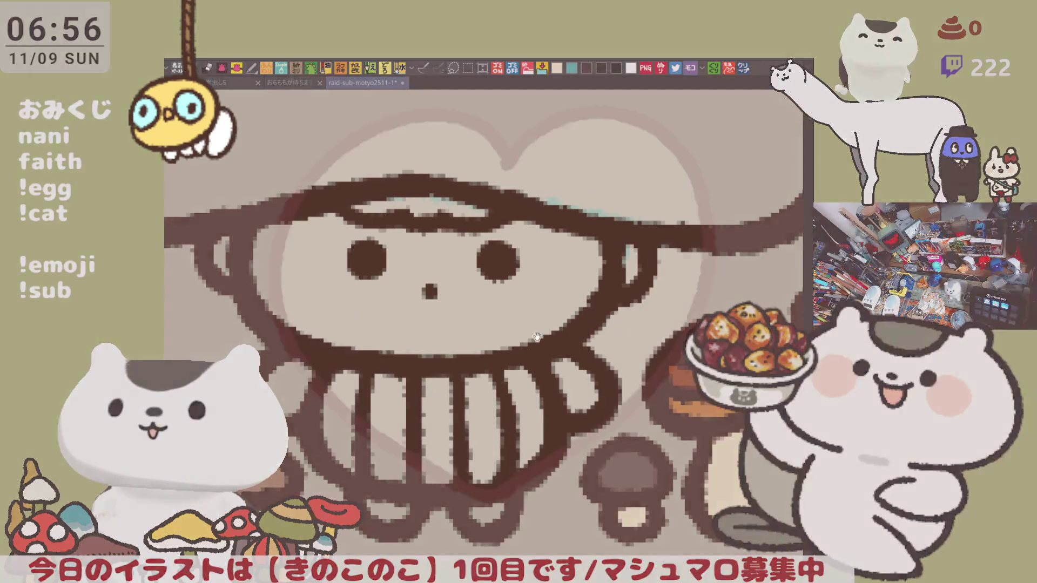
pyautogui.moveTo(470, 329); pyautogui.dragTo(540, 334)
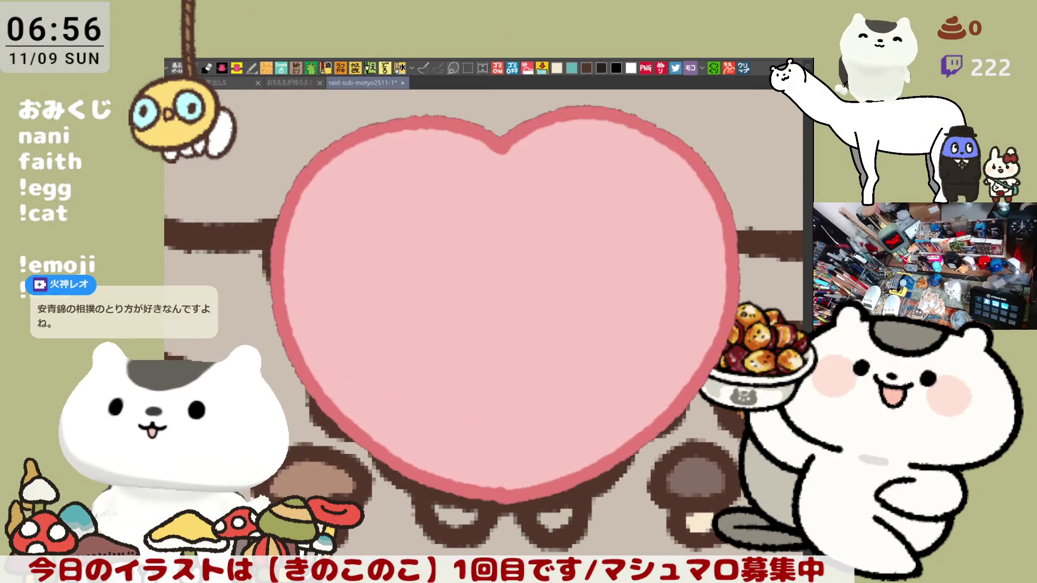
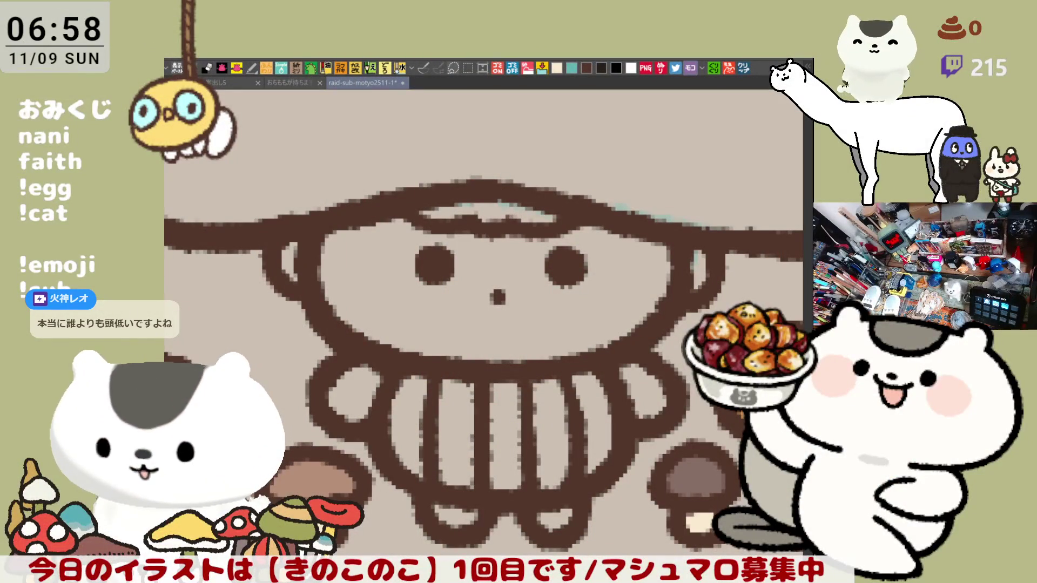
# Step: Draw a closed ring around the character's left eye as the first lens
pyautogui.moveTo(545, 331); pyautogui.dragTo(516, 401)
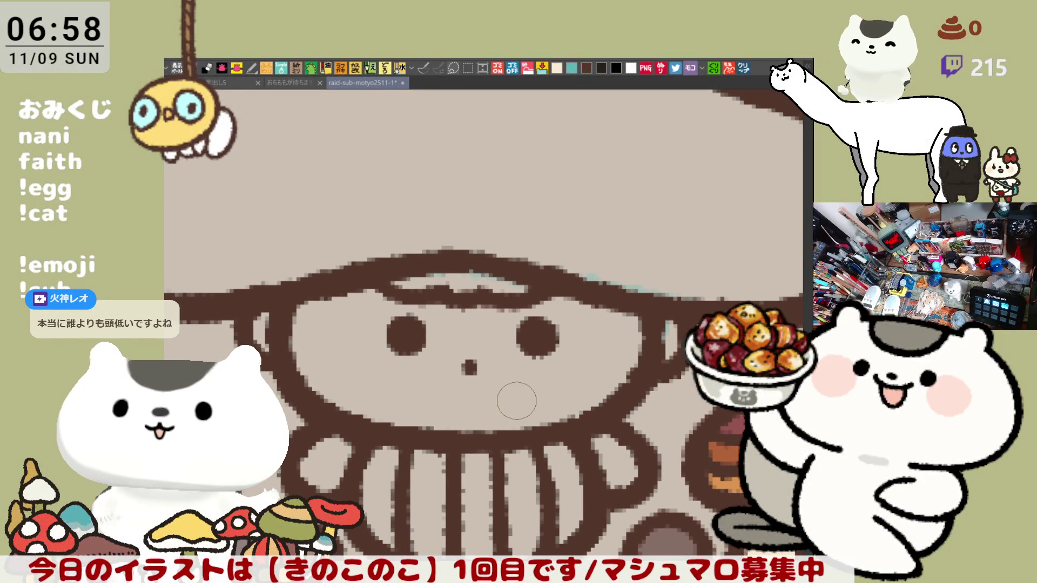
pyautogui.scroll(1, 516, 401)
pyautogui.scroll(1, 517, 400)
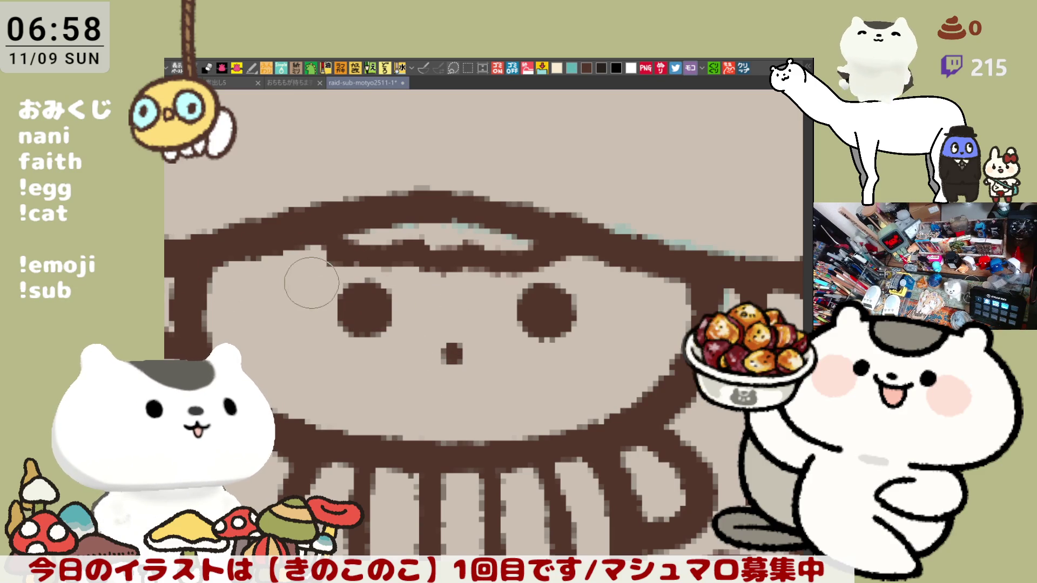
pyautogui.moveTo(301, 280)
pyautogui.mouseDown()
pyautogui.moveTo(322, 349)
pyautogui.moveTo(391, 334)
pyautogui.mouseUp()
pyautogui.hotkey('ctrl', 'z')
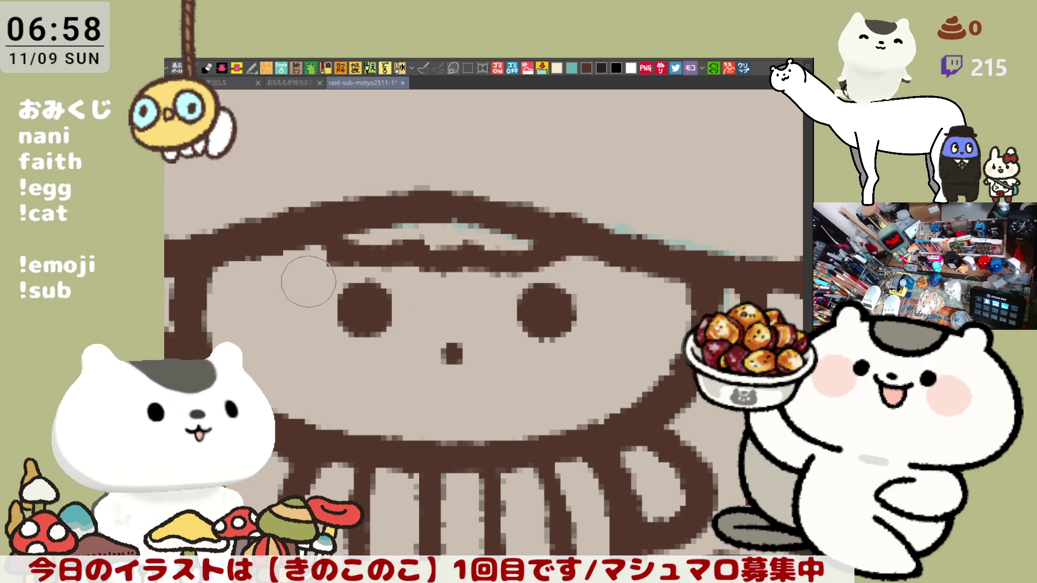
pyautogui.moveTo(301, 280); pyautogui.dragTo(377, 363)
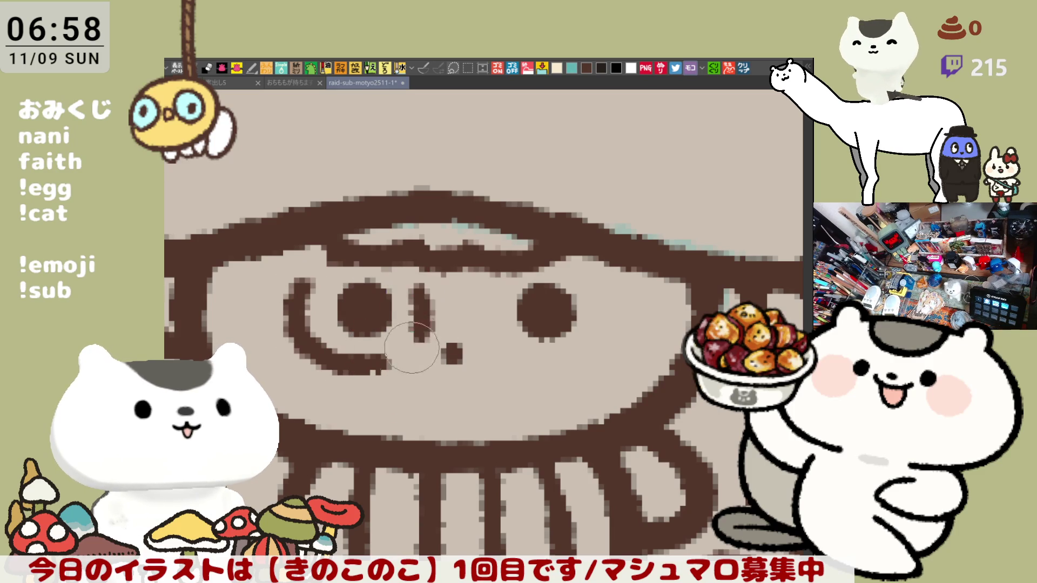
pyautogui.moveTo(419, 290); pyautogui.dragTo(383, 334)
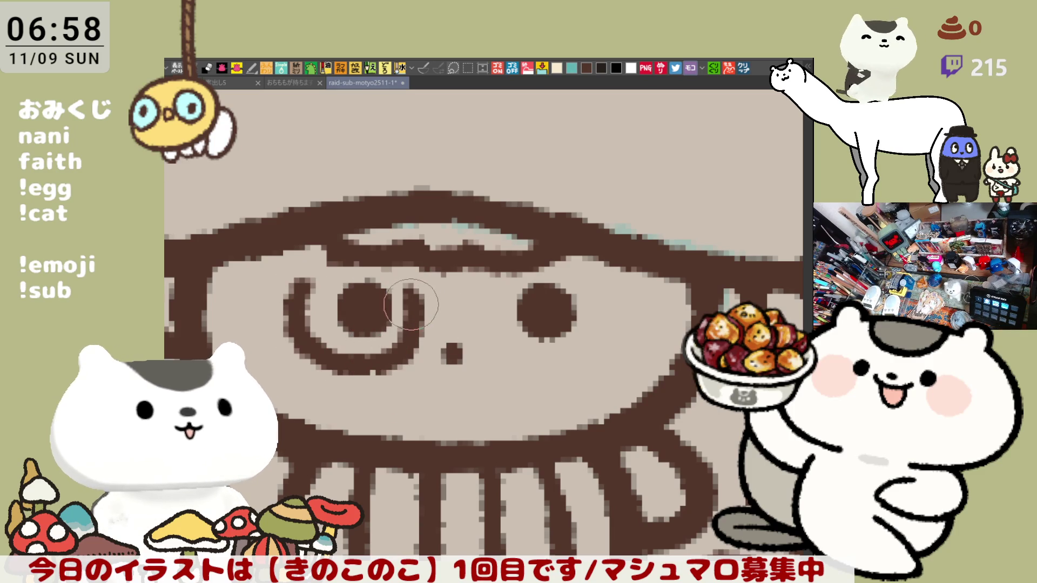
# Step: Draw the right lens around the other eye and join both lenses with a bridge
pyautogui.moveTo(485, 287); pyautogui.dragTo(543, 365)
pyautogui.hotkey('ctrl', 'z')
pyautogui.moveTo(494, 289); pyautogui.dragTo(531, 354)
pyautogui.hotkey('ctrl', 'z')
pyautogui.moveTo(488, 287)
pyautogui.mouseDown()
pyautogui.moveTo(551, 366)
pyautogui.moveTo(588, 337)
pyautogui.mouseUp()
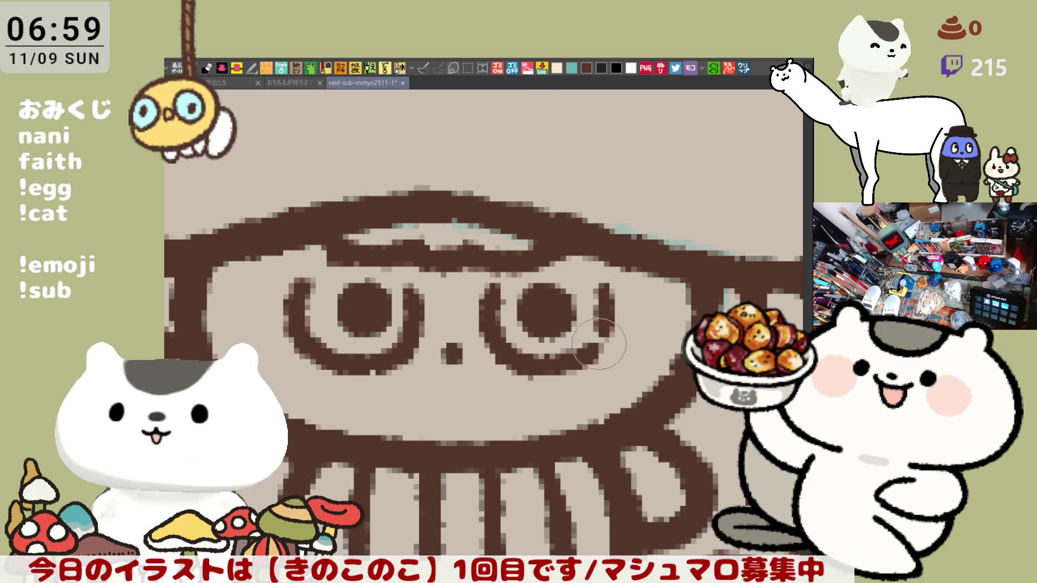
pyautogui.moveTo(604, 288); pyautogui.dragTo(581, 346)
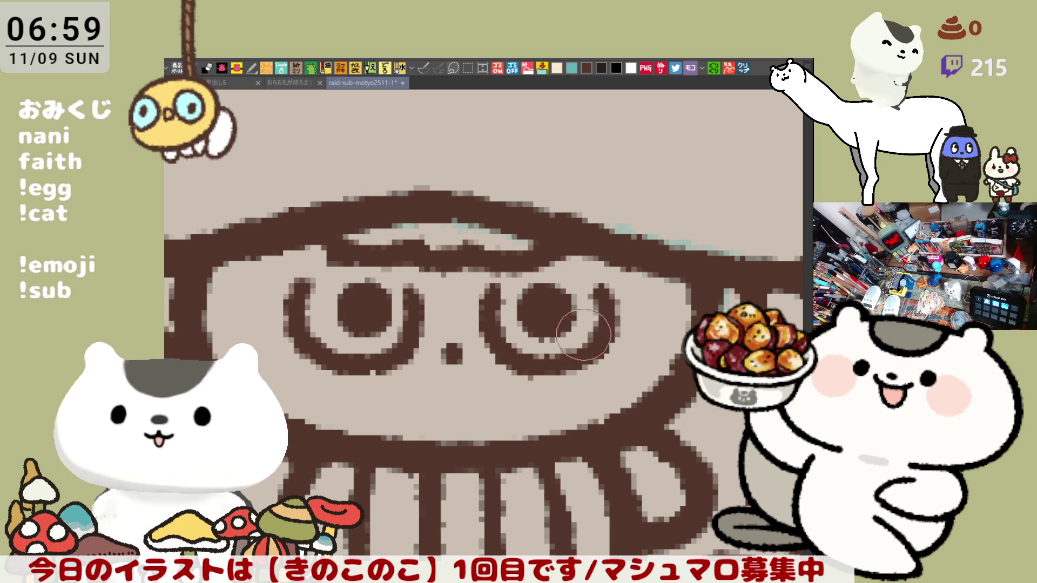
pyautogui.moveTo(597, 283); pyautogui.dragTo(583, 347)
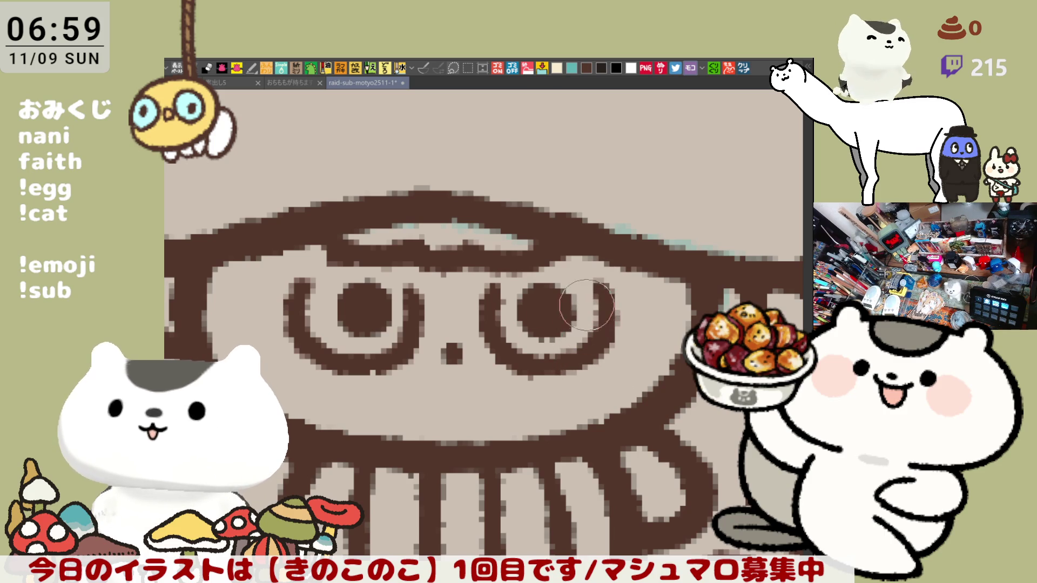
pyautogui.moveTo(420, 308); pyautogui.dragTo(495, 307)
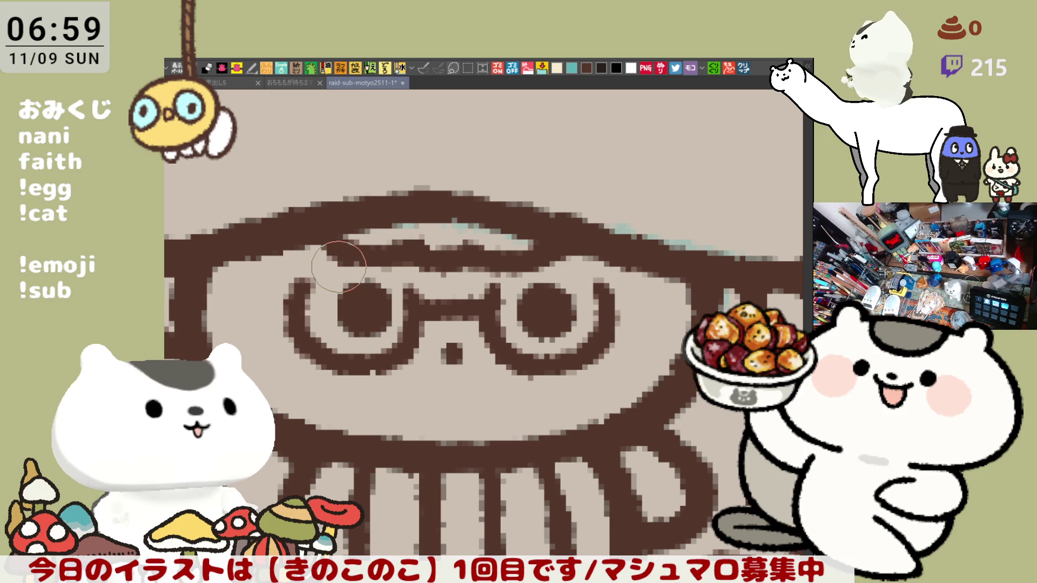
pyautogui.scroll(-2, 339, 268)
pyautogui.scroll(-1, 338, 267)
pyautogui.scroll(-1, 338, 270)
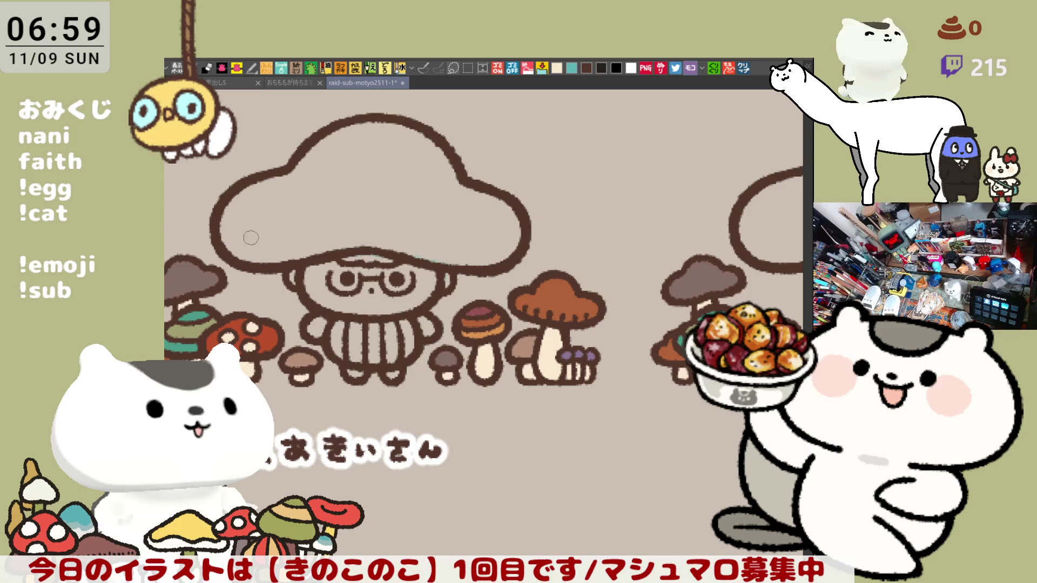
pyautogui.scroll(-1, 239, 237)
pyautogui.scroll(-1, 238, 237)
pyautogui.scroll(-2, 239, 238)
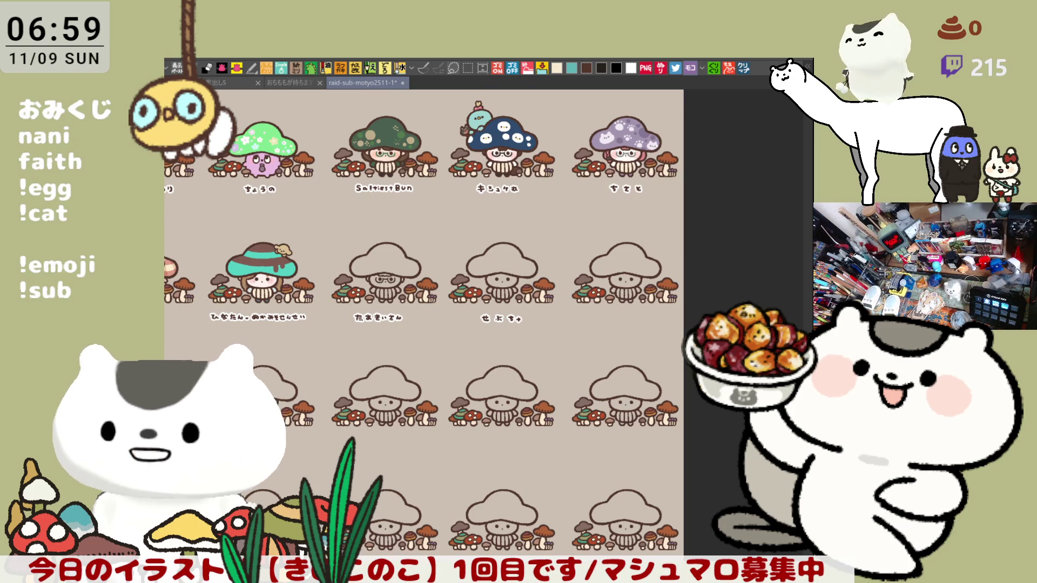
pyautogui.scroll(2, 609, 450)
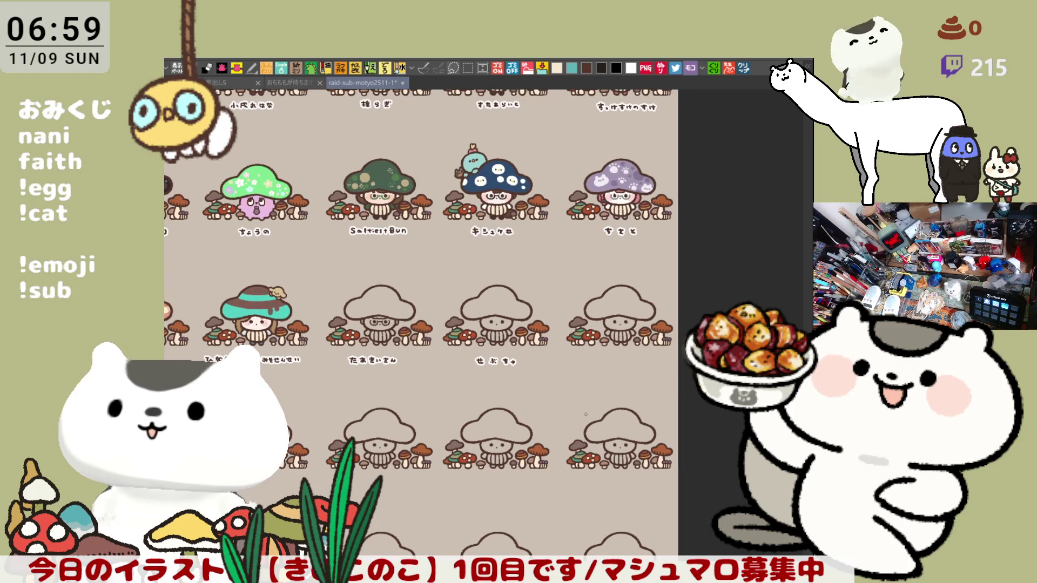
pyautogui.scroll(2, 585, 415)
pyautogui.scroll(2, 599, 397)
pyautogui.scroll(2, 616, 376)
pyautogui.scroll(1, 632, 357)
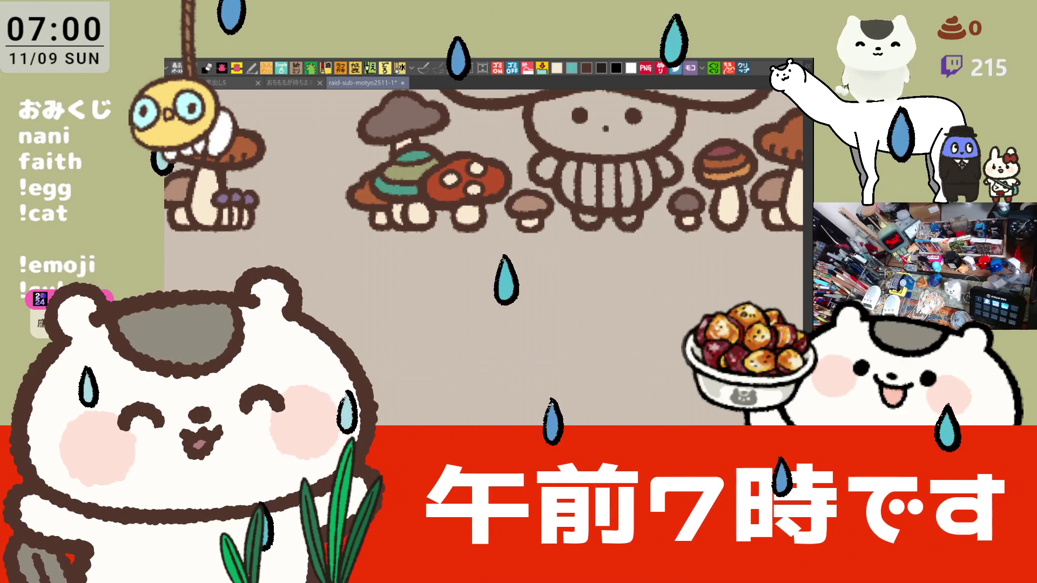
pyautogui.hscroll(3, 653, 377)
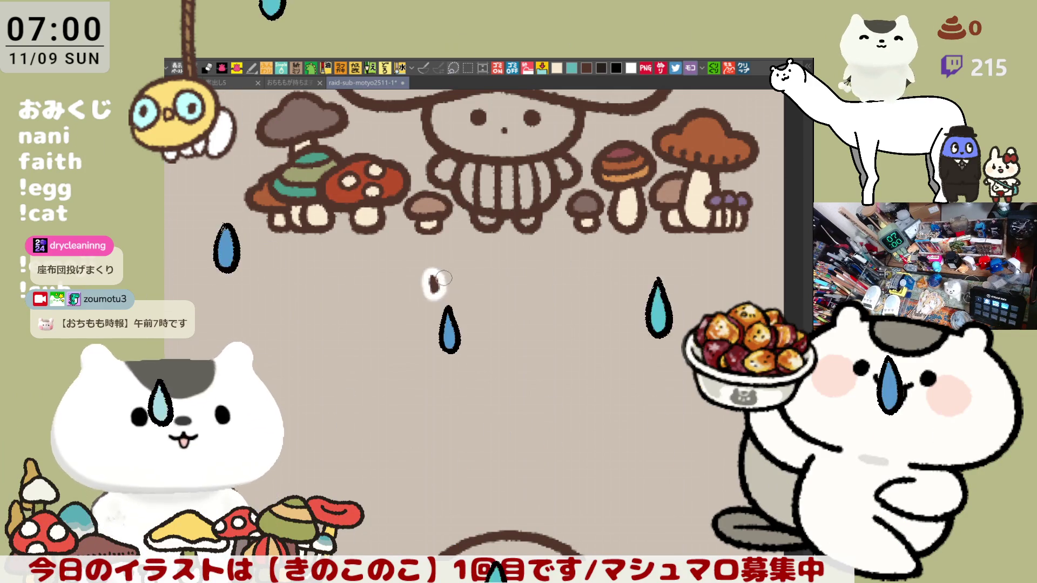
# Step: Letter the katakana name サオリン under the plain mushroom character, redoing the リ strokes
pyautogui.moveTo(438, 263)
pyautogui.mouseDown()
pyautogui.moveTo(444, 290)
pyautogui.moveTo(462, 276)
pyautogui.moveTo(508, 275)
pyautogui.moveTo(501, 297)
pyautogui.moveTo(492, 283)
pyautogui.mouseUp()
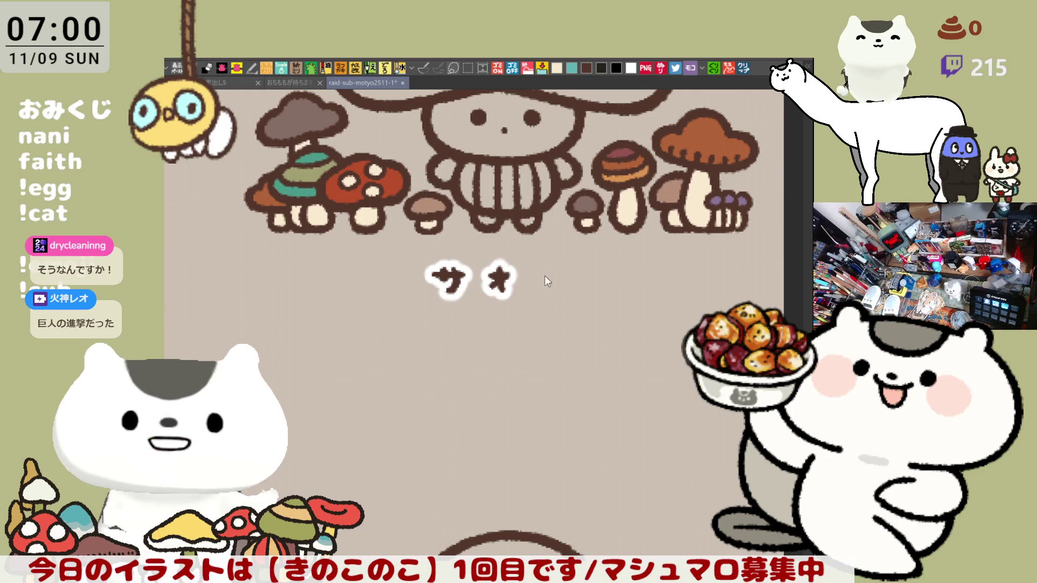
pyautogui.moveTo(535, 270); pyautogui.dragTo(544, 297)
pyautogui.hotkey('ctrl', 'z')
pyautogui.hotkey('ctrl', 'z')
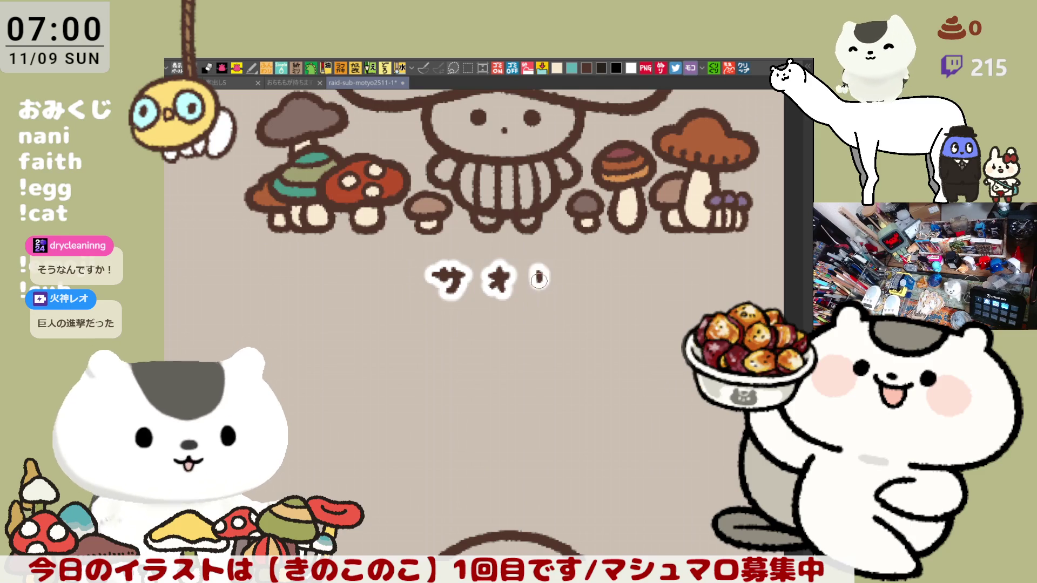
pyautogui.moveTo(554, 267); pyautogui.dragTo(548, 290)
pyautogui.hotkey('ctrl', 'z')
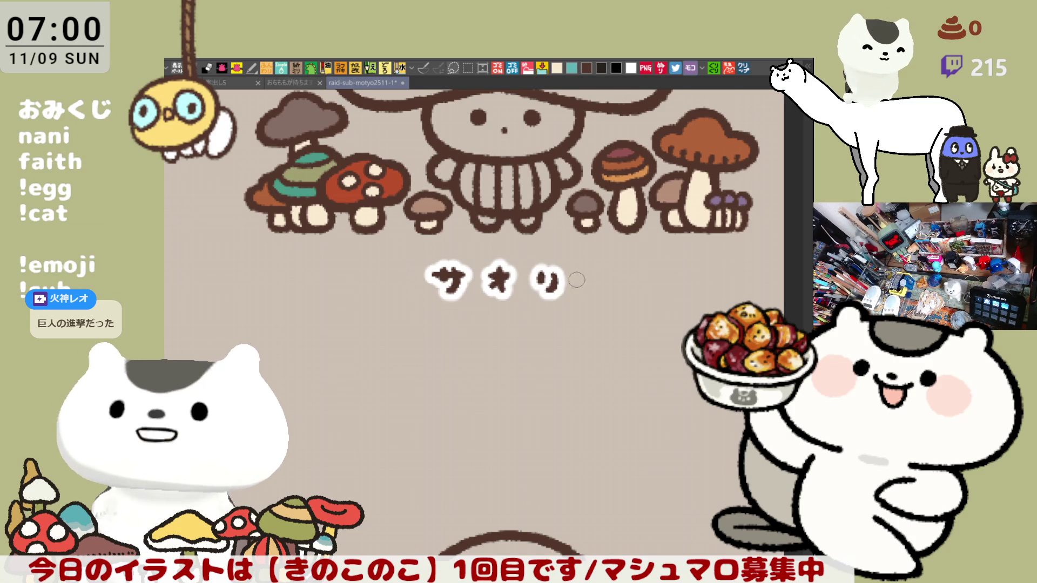
pyautogui.moveTo(577, 276)
pyautogui.mouseDown()
pyautogui.moveTo(593, 283)
pyautogui.moveTo(605, 274)
pyautogui.mouseUp()
pyautogui.hotkey('ctrl', 'z')
pyautogui.hotkey('ctrl', 'z')
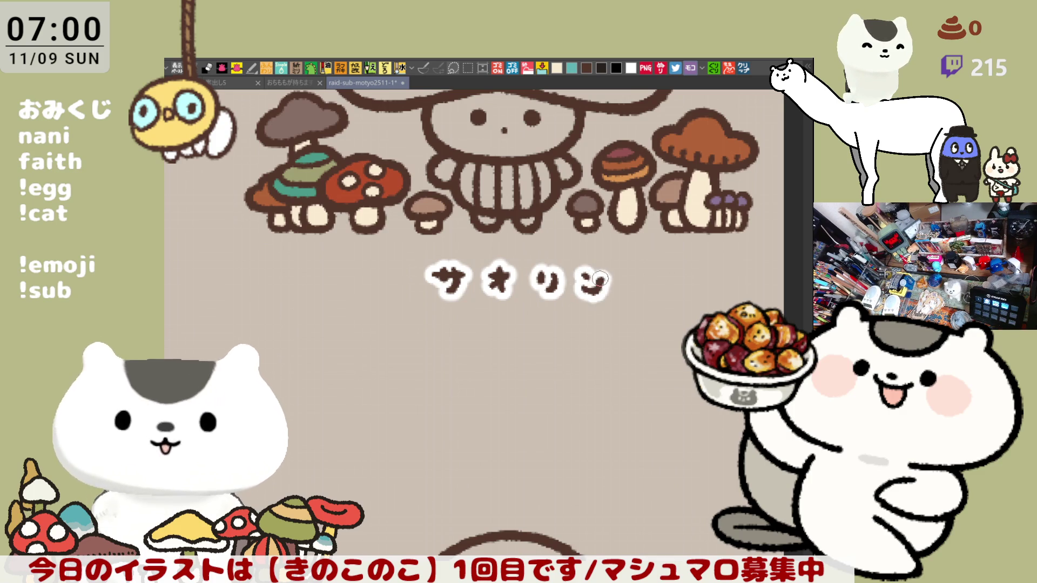
# Step: Lasso-select the lettered name, shift it slightly left and clear the selection
pyautogui.hotkey('ctrl', 't')
pyautogui.moveTo(408, 260); pyautogui.dragTo(393, 245)
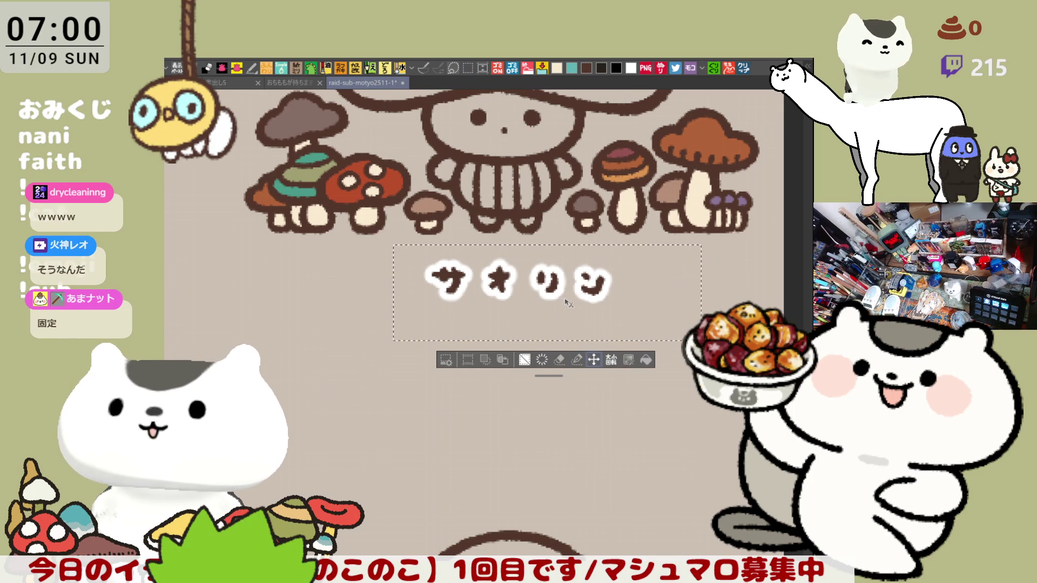
pyautogui.moveTo(571, 307); pyautogui.dragTo(559, 306)
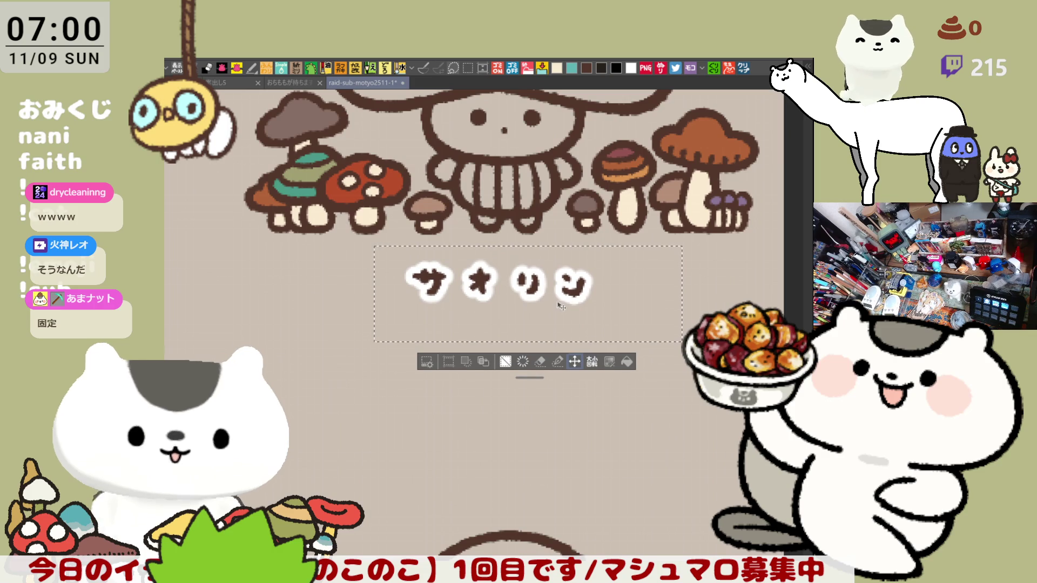
pyautogui.hotkey('ctrl', 'd')
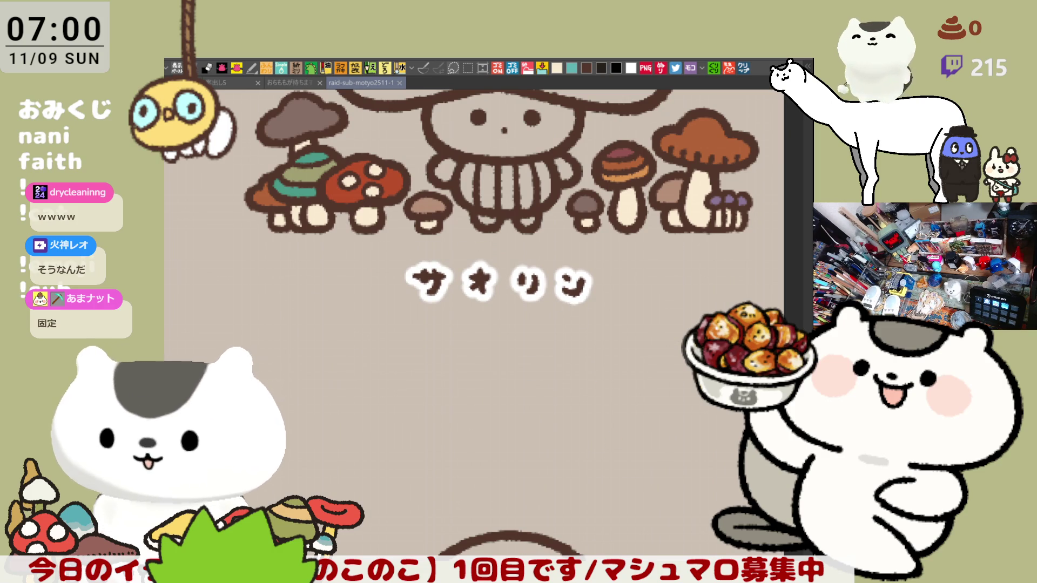
pyautogui.moveTo(369, 434); pyautogui.dragTo(631, 357)
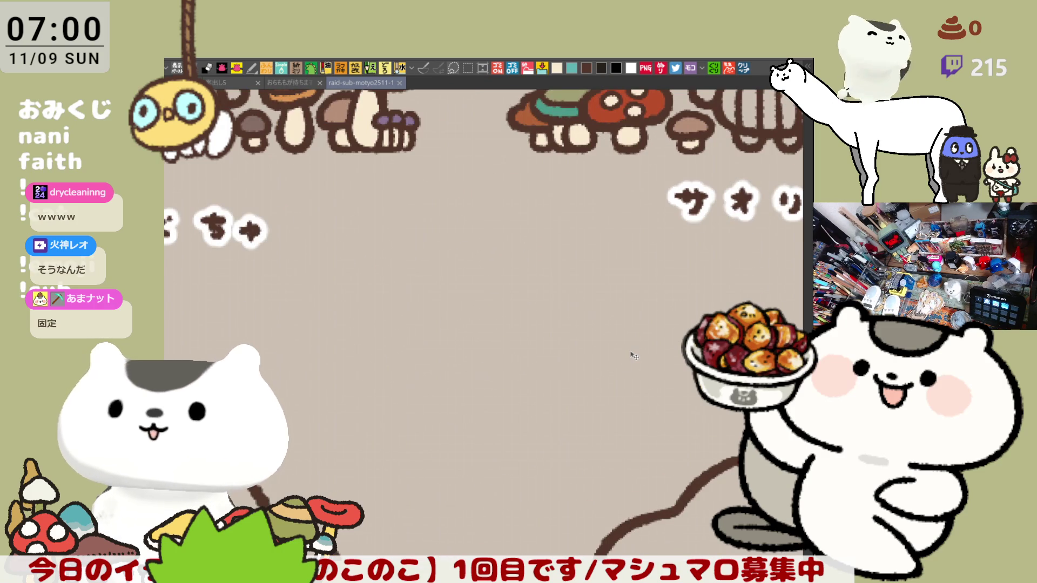
pyautogui.scroll(-1, 632, 354)
pyautogui.scroll(-1, 600, 350)
pyautogui.scroll(-1, 567, 347)
pyautogui.scroll(-1, 527, 341)
pyautogui.hscroll(-3, 486, 356)
pyautogui.scroll(1, 405, 381)
pyautogui.scroll(1, 341, 398)
pyautogui.scroll(2, 319, 401)
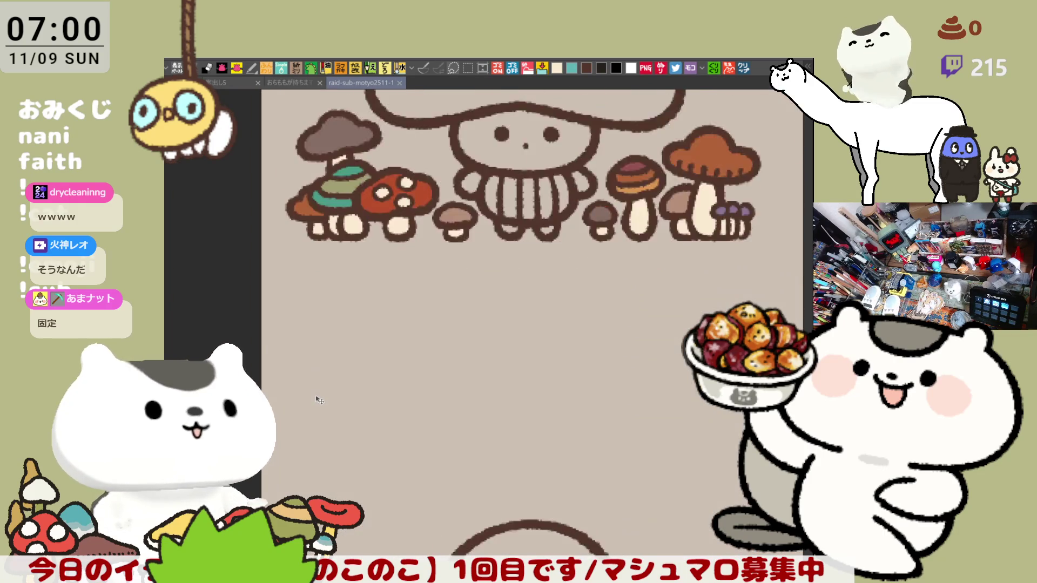
pyautogui.scroll(1, 319, 400)
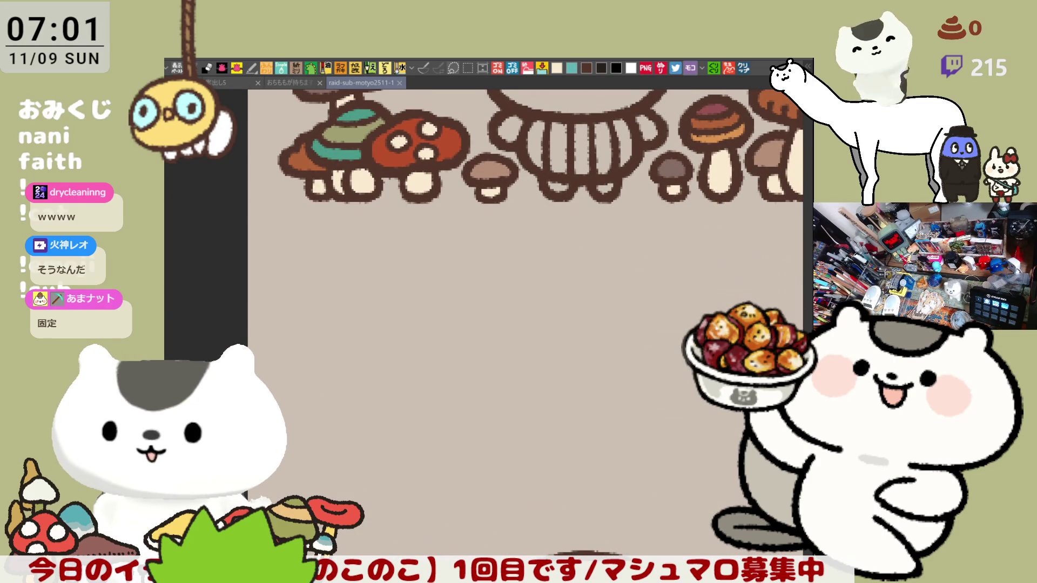
# Step: Letter ポジポ under the third-row character, redoing the small circles and strokes
pyautogui.moveTo(382, 257)
pyautogui.mouseDown()
pyautogui.moveTo(411, 257)
pyautogui.moveTo(396, 274)
pyautogui.moveTo(416, 277)
pyautogui.mouseUp()
pyautogui.hotkey('ctrl', 'z')
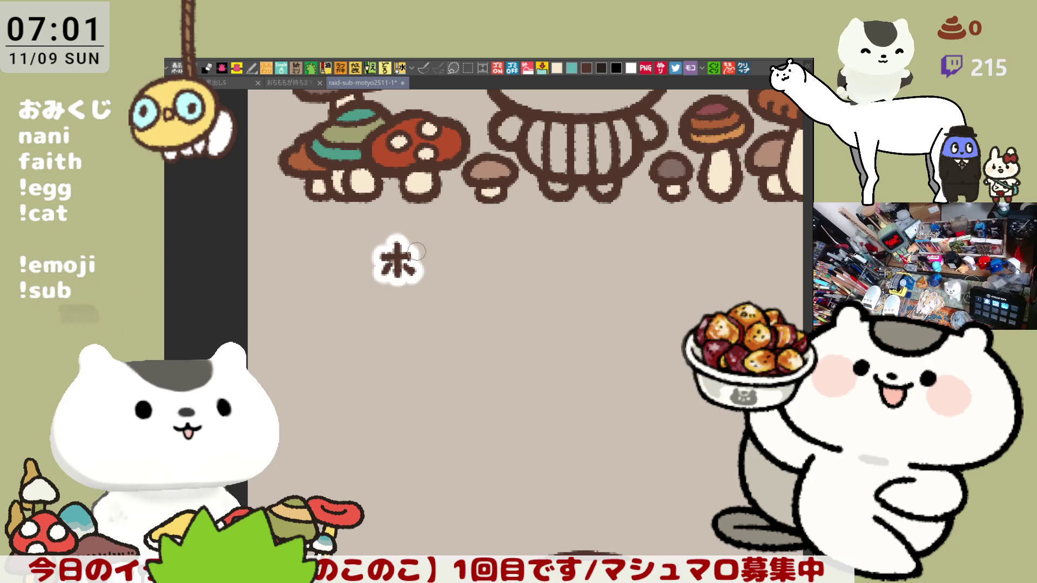
pyautogui.click(448, 254)
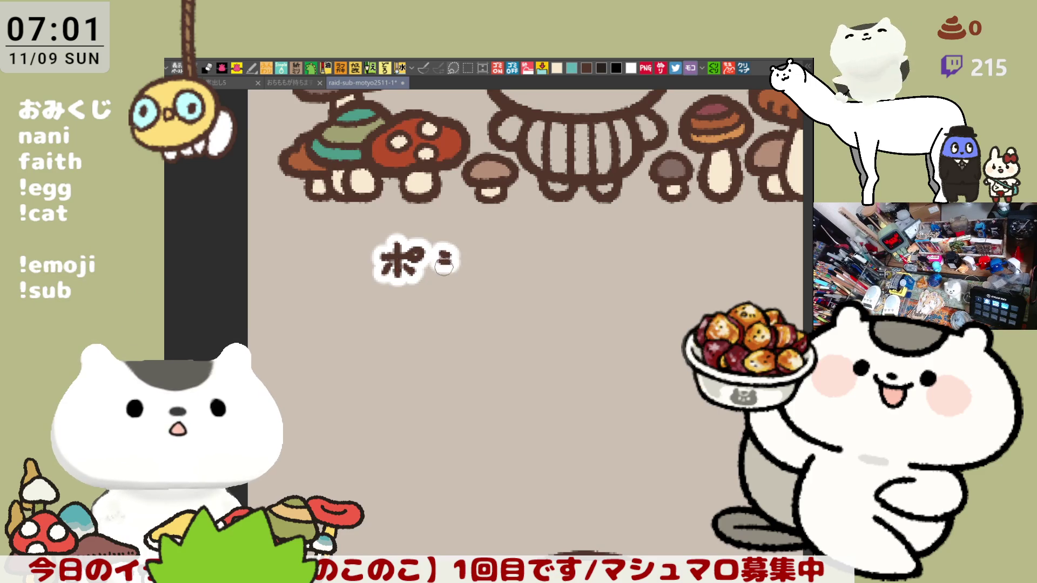
pyautogui.hotkey('ctrl', 'z')
pyautogui.hotkey('ctrl', 'z')
pyautogui.moveTo(430, 248)
pyautogui.mouseDown()
pyautogui.moveTo(436, 265)
pyautogui.moveTo(464, 252)
pyautogui.moveTo(514, 256)
pyautogui.moveTo(501, 281)
pyautogui.mouseUp()
pyautogui.moveTo(501, 262); pyautogui.dragTo(489, 276)
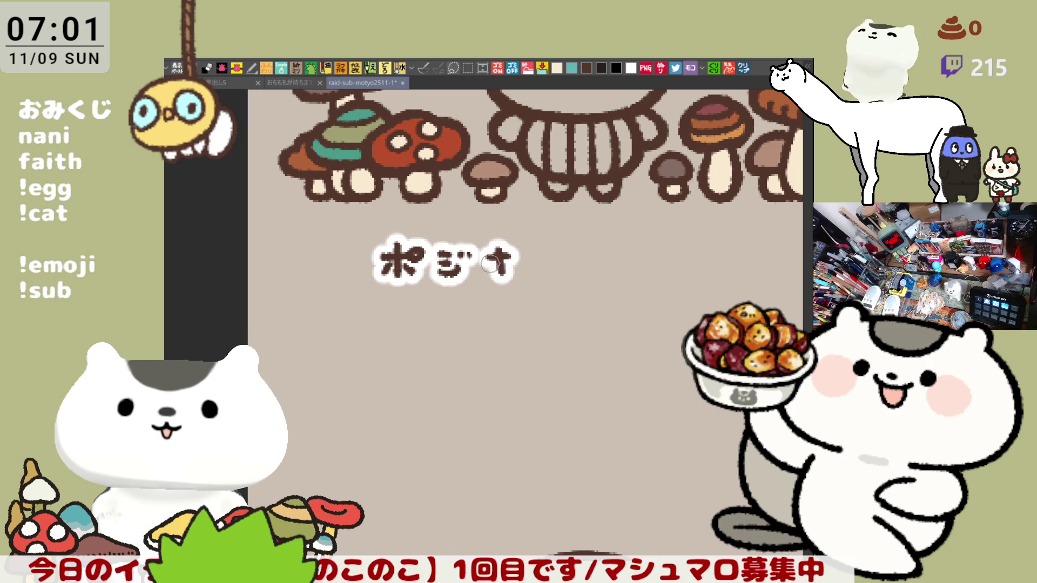
pyautogui.hotkey('ctrl', 'z')
pyautogui.hotkey('ctrl', 'z')
pyautogui.moveTo(508, 259)
pyautogui.mouseDown()
pyautogui.moveTo(518, 273)
pyautogui.moveTo(529, 250)
pyautogui.moveTo(518, 247)
pyautogui.moveTo(547, 267)
pyautogui.moveTo(567, 249)
pyautogui.mouseUp()
pyautogui.hotkey('ctrl', 'z')
pyautogui.hotkey('ctrl', 'z')
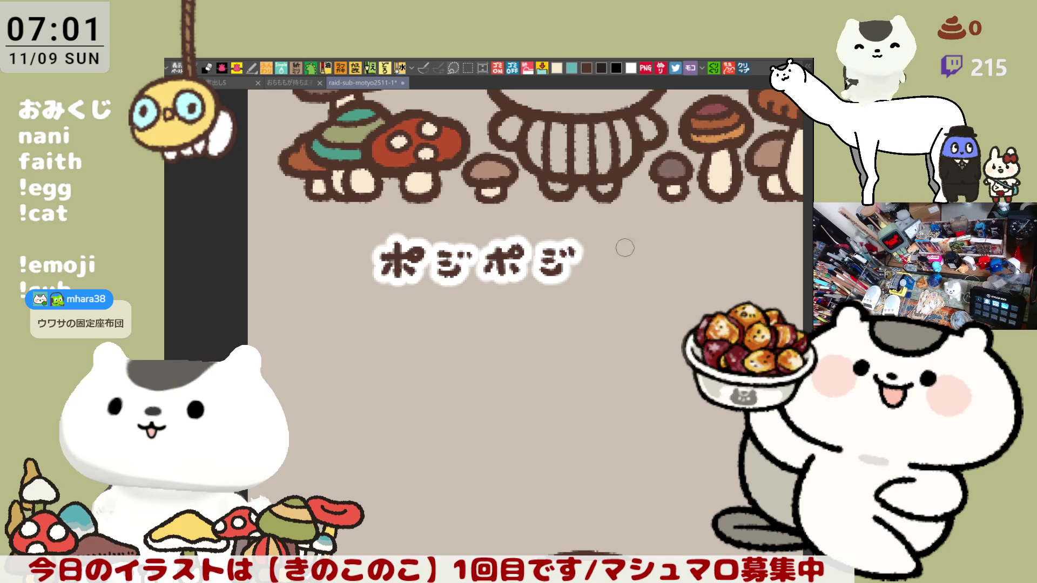
# Step: Finish the name with ジ子ちゃん and bring the rest of the character grid into view
pyautogui.moveTo(598, 247)
pyautogui.mouseDown()
pyautogui.moveTo(596, 272)
pyautogui.moveTo(650, 246)
pyautogui.moveTo(633, 279)
pyautogui.moveTo(678, 263)
pyautogui.moveTo(690, 278)
pyautogui.moveTo(719, 261)
pyautogui.mouseUp()
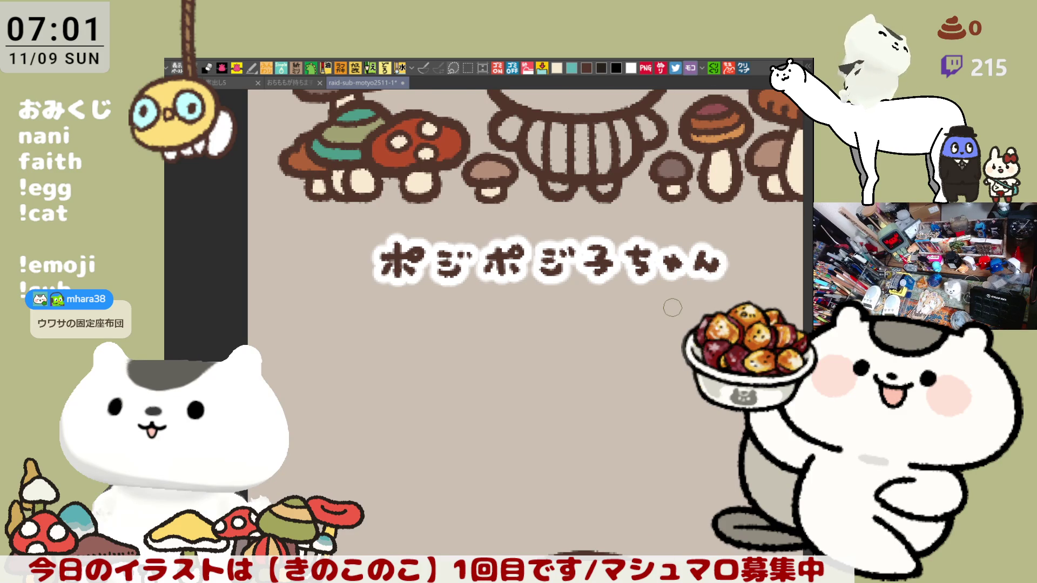
pyautogui.scroll(-3, 672, 307)
pyautogui.scroll(-2, 671, 307)
pyautogui.scroll(-2, 671, 307)
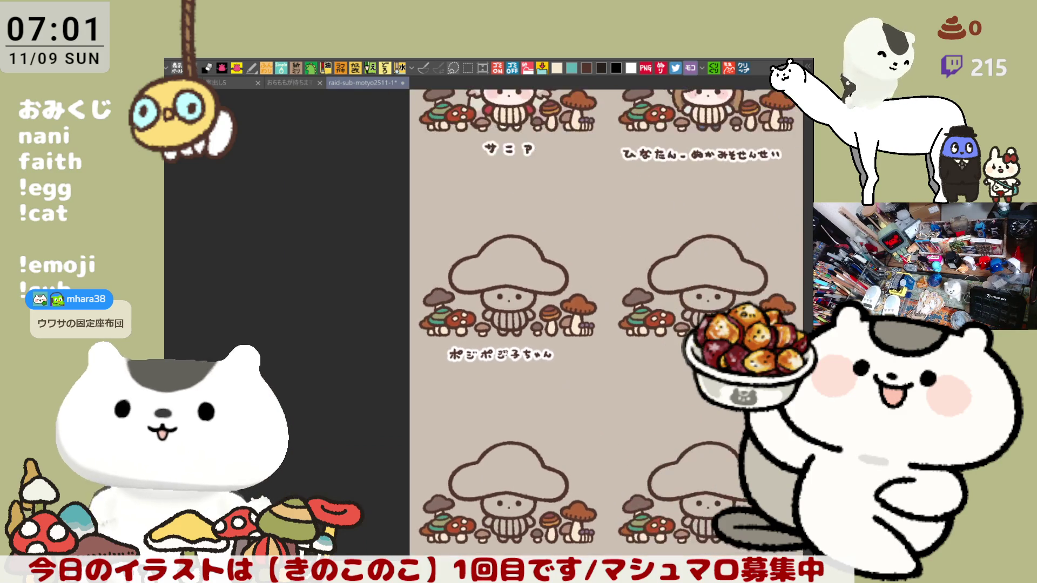
pyautogui.moveTo(671, 307); pyautogui.dragTo(497, 498)
pyautogui.scroll(-1, 484, 343)
pyautogui.scroll(-2, 483, 343)
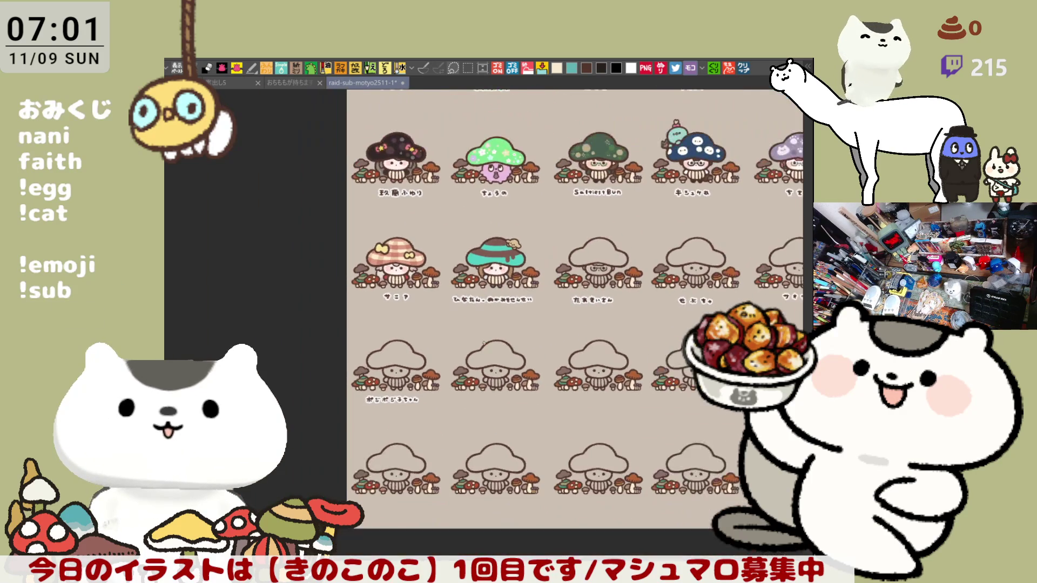
pyautogui.moveTo(484, 342)
pyautogui.mouseDown()
pyautogui.moveTo(547, 348)
pyautogui.moveTo(558, 470)
pyautogui.moveTo(568, 357)
pyautogui.mouseUp()
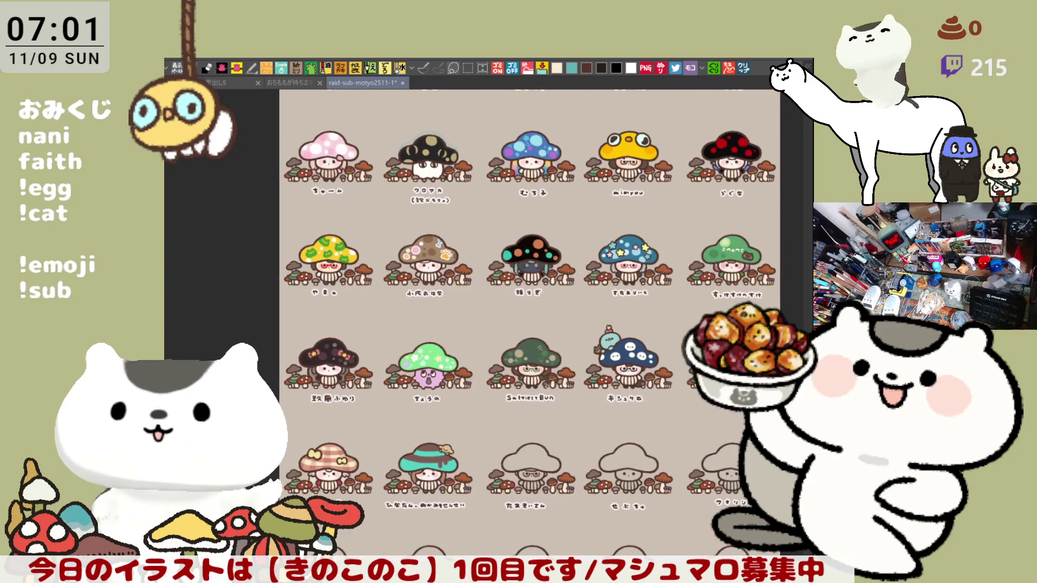
pyautogui.scroll(-1, 532, 324)
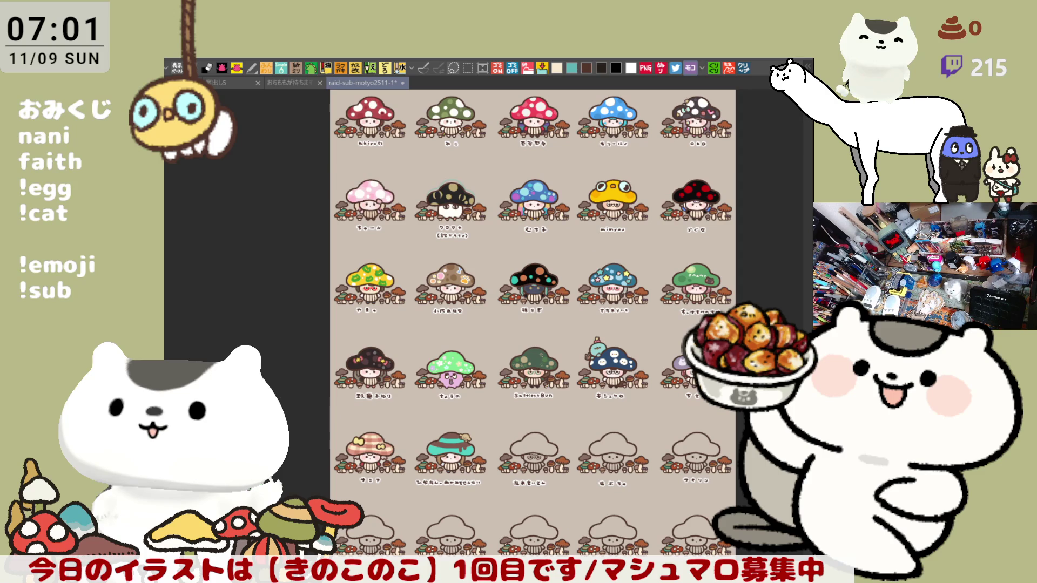
pyautogui.scroll(1, 556, 445)
pyautogui.scroll(1, 556, 446)
pyautogui.scroll(1, 555, 446)
pyautogui.scroll(1, 500, 505)
# Step: Centre the uncoloured glasses-wearing mushroom character in close view
pyautogui.moveTo(500, 506); pyautogui.dragTo(509, 224)
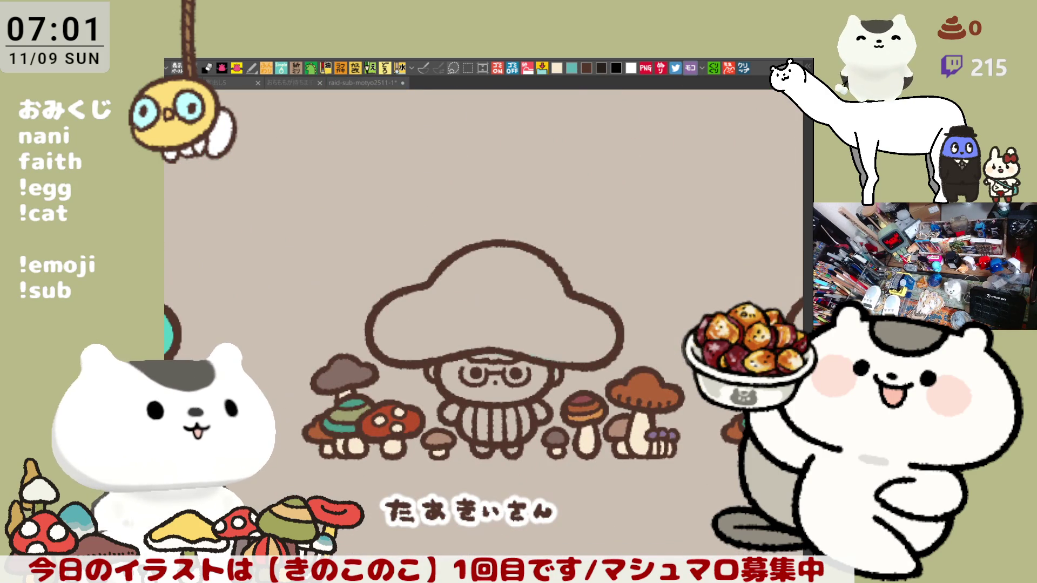
pyautogui.scroll(2, 494, 401)
pyautogui.scroll(1, 494, 401)
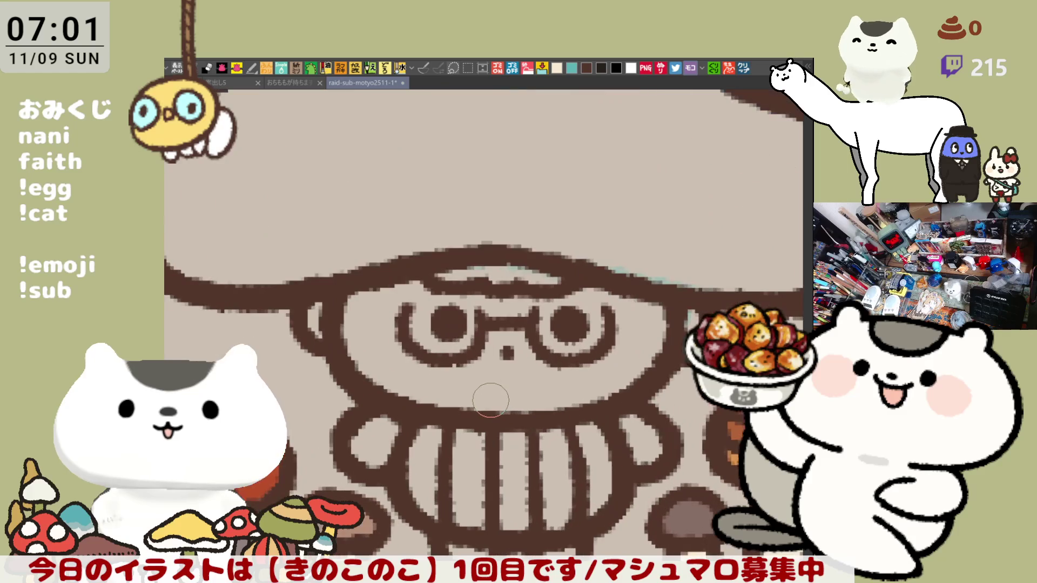
pyautogui.scroll(-1, 490, 400)
pyautogui.scroll(1, 527, 321)
# Step: Add a small correction stroke to the character's outline and view the whole character
pyautogui.moveTo(529, 328); pyautogui.dragTo(532, 334)
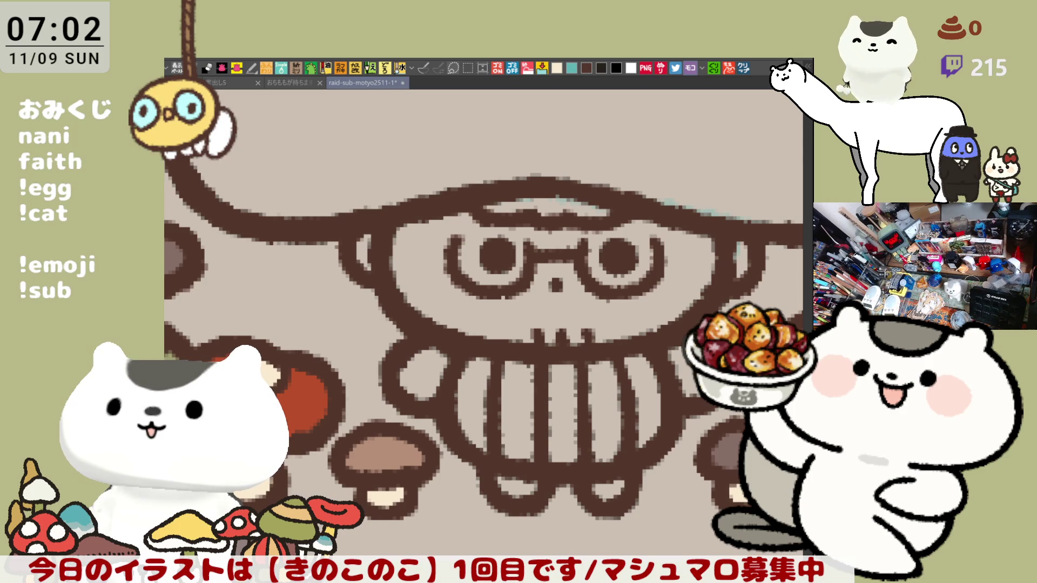
pyautogui.hotkey('ctrl', '-')
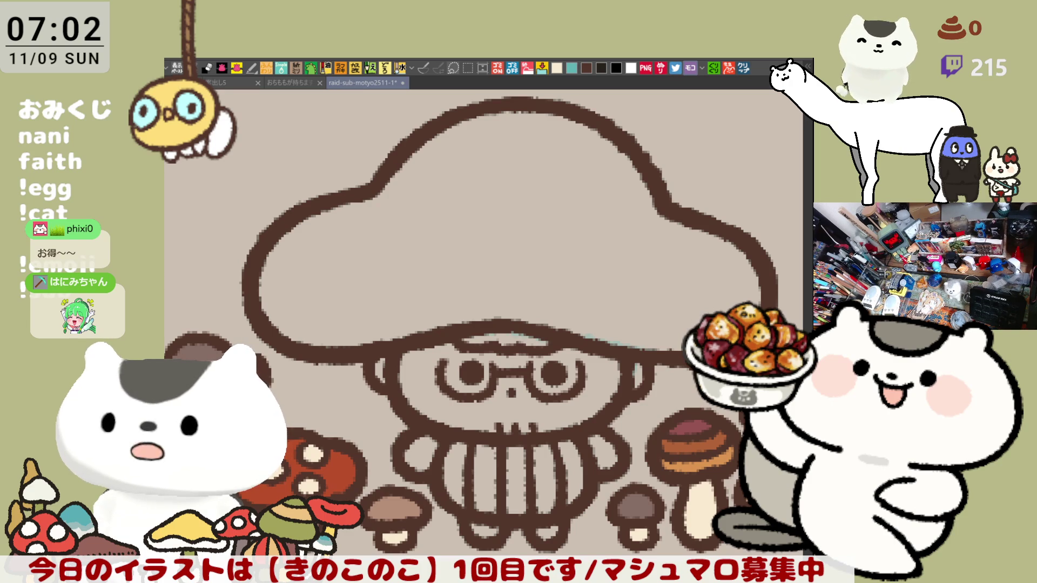
# Step: Lasso the whole character and fill its cap and face with cream
pyautogui.moveTo(487, 323)
pyautogui.mouseDown()
pyautogui.moveTo(457, 332)
pyautogui.moveTo(492, 351)
pyautogui.mouseUp()
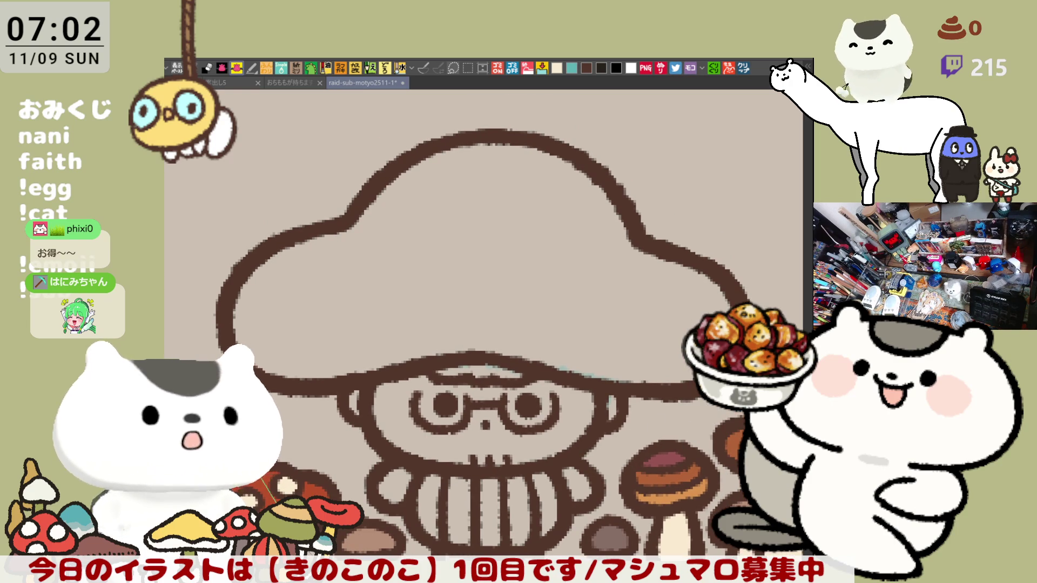
pyautogui.moveTo(170, 357); pyautogui.dragTo(747, 242)
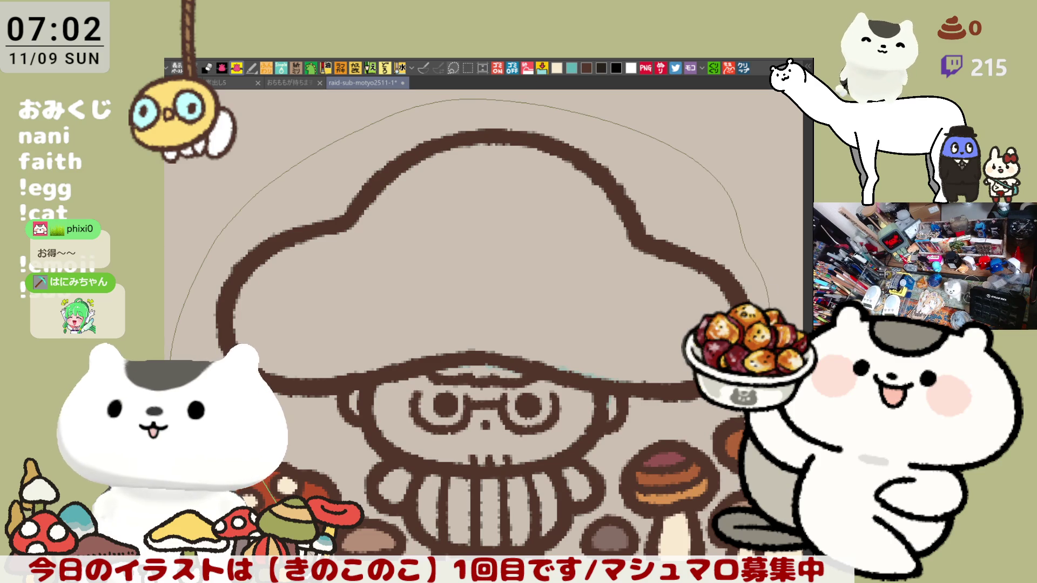
pyautogui.moveTo(616, 531); pyautogui.dragTo(243, 542)
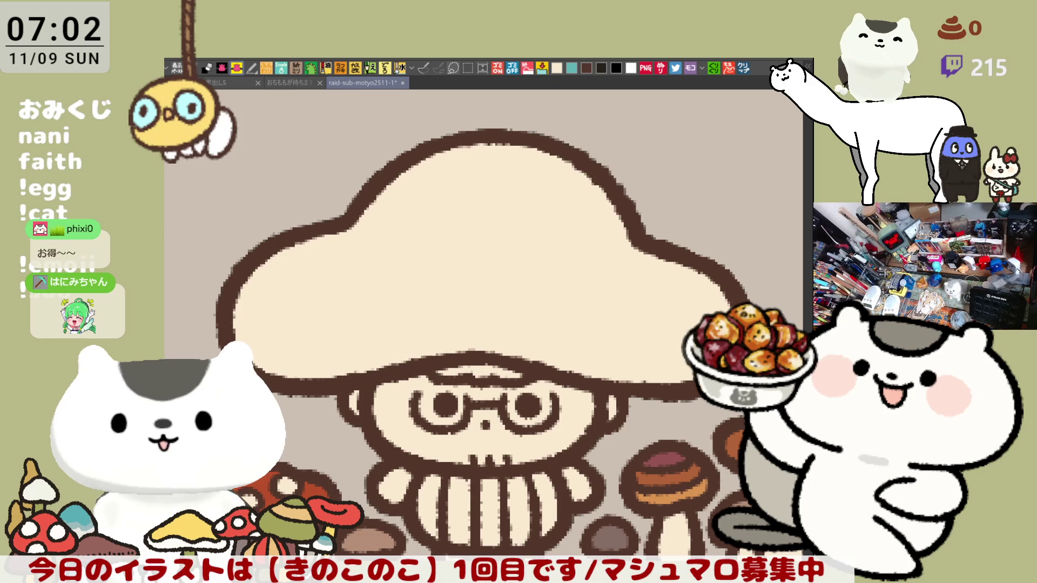
# Step: Fill the face peach, paint a dark hairline under the brim and fill the hat black
pyautogui.click(393, 407)
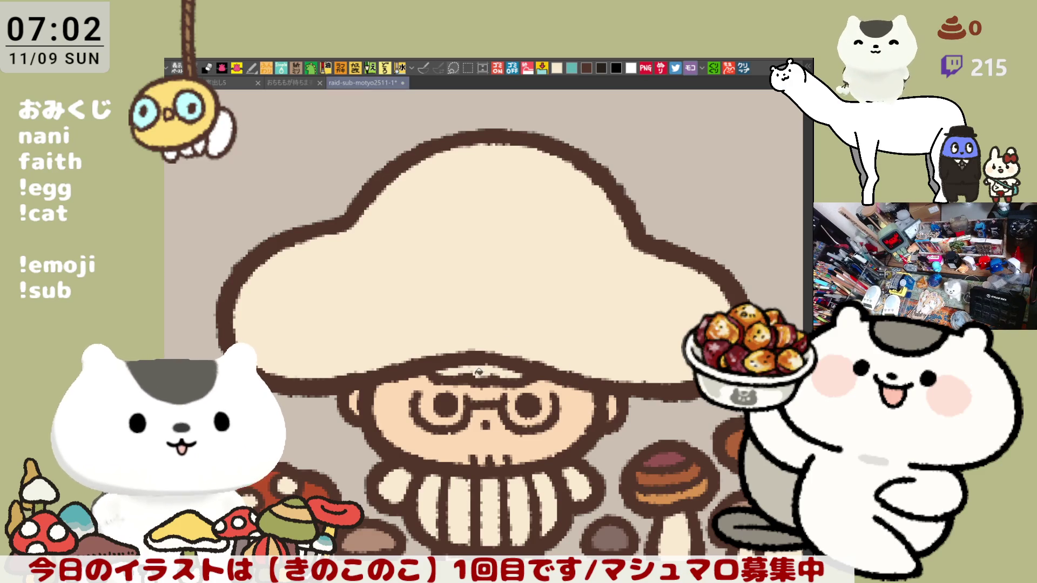
pyautogui.moveTo(437, 373); pyautogui.dragTo(520, 375)
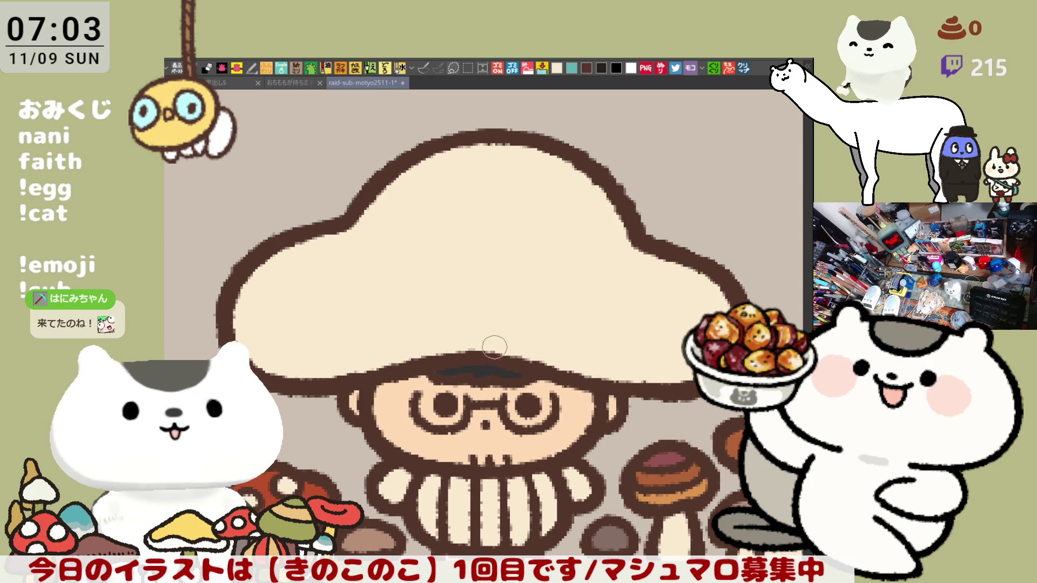
pyautogui.click(542, 285)
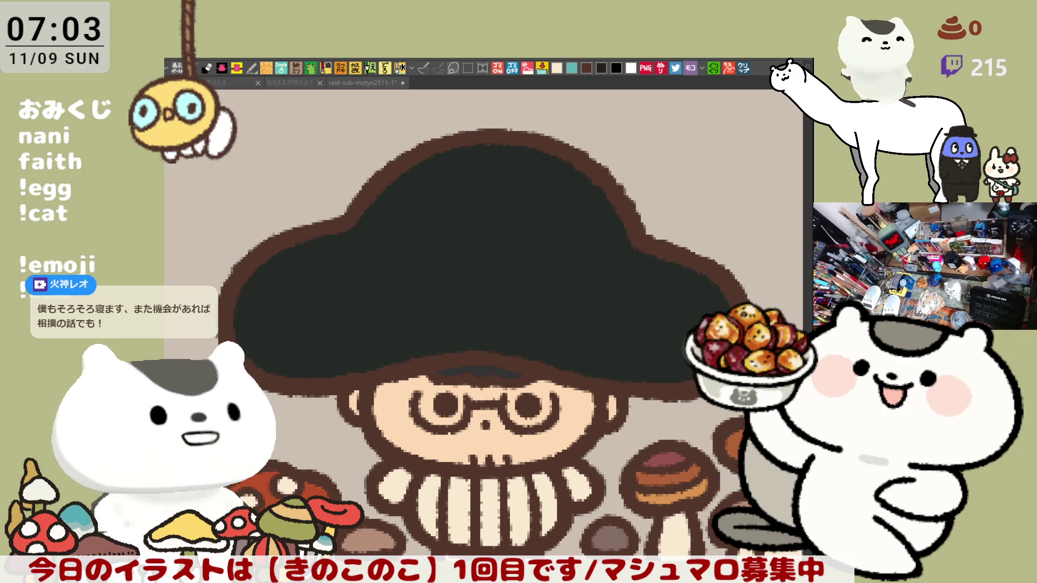
# Step: Airbrush a soft pink blush onto the left and right cheeks
pyautogui.click(384, 407)
pyautogui.moveTo(409, 400); pyautogui.dragTo(417, 427)
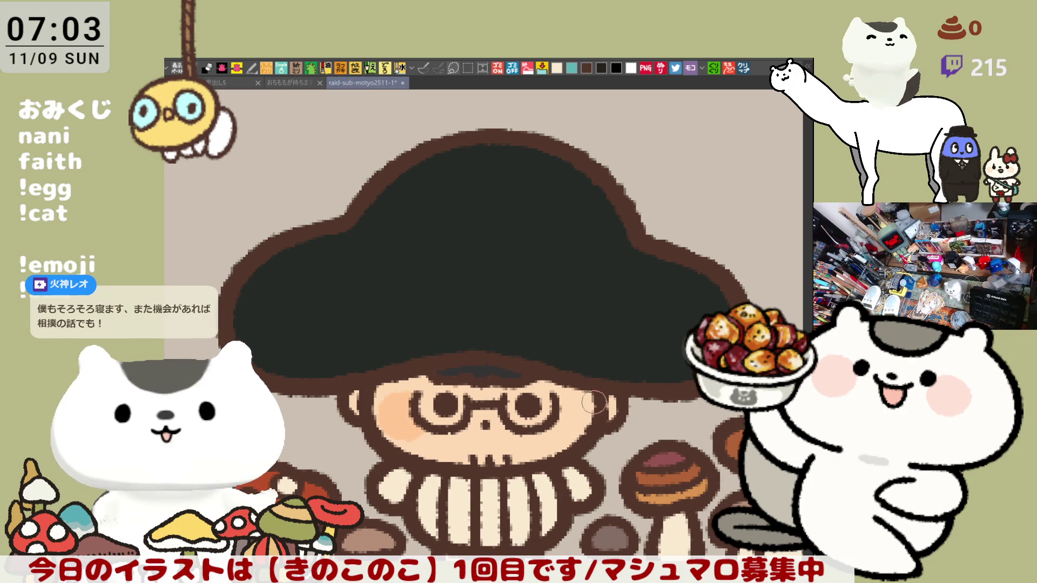
pyautogui.moveTo(577, 411); pyautogui.dragTo(571, 404)
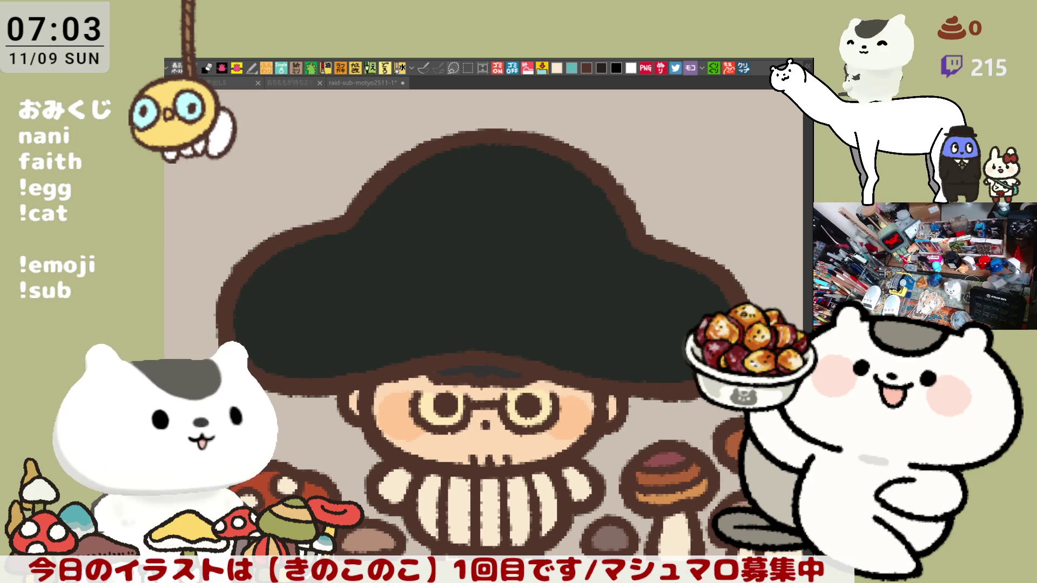
pyautogui.click(404, 225)
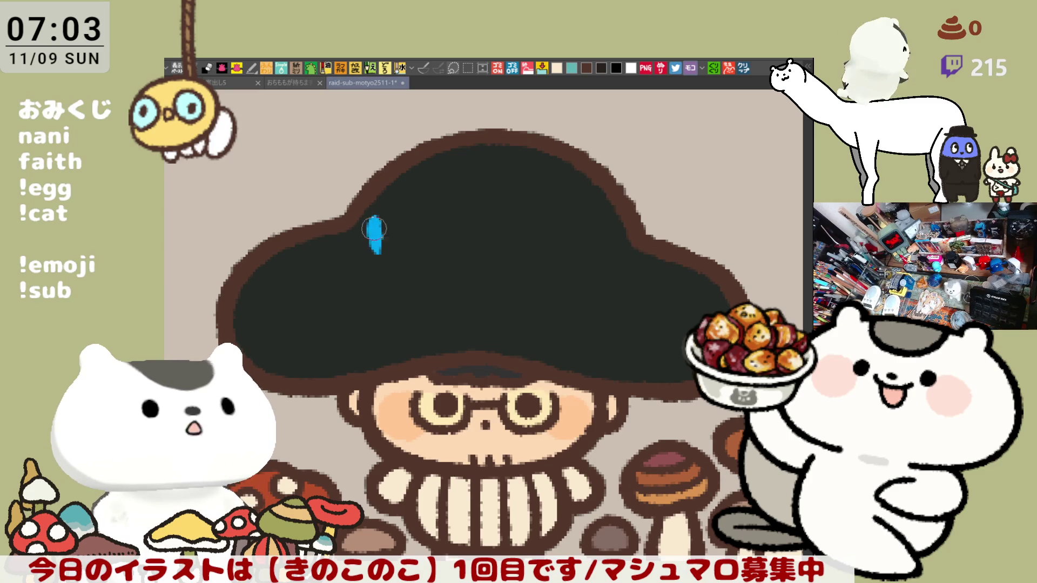
# Step: Paint the top and right-side blue petals on the hat, redoing misshapen ones
pyautogui.moveTo(375, 240)
pyautogui.mouseDown()
pyautogui.moveTo(367, 226)
pyautogui.moveTo(340, 241)
pyautogui.mouseUp()
pyautogui.hotkey('ctrl', 'z')
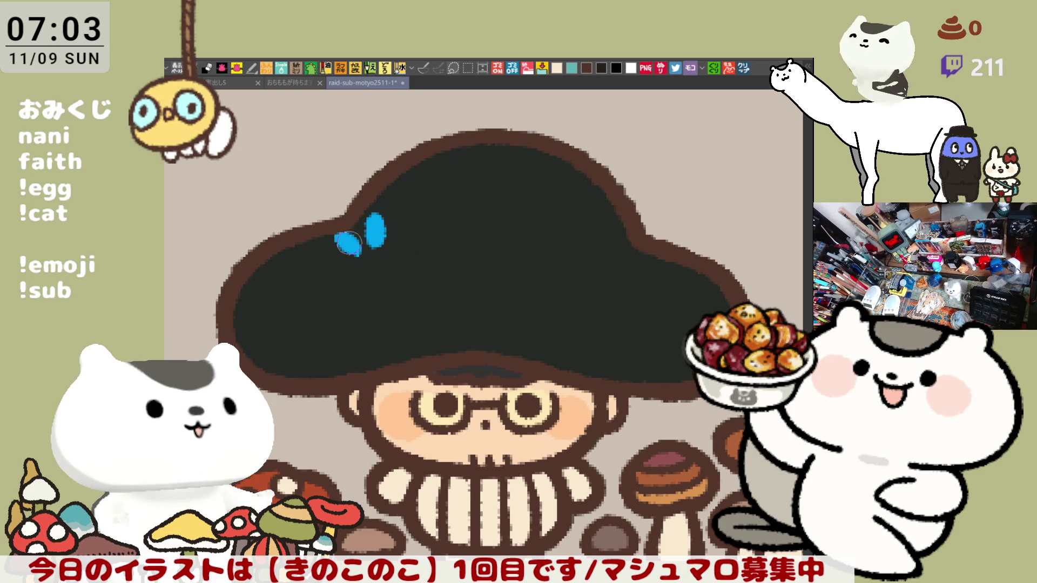
pyautogui.moveTo(415, 240); pyautogui.dragTo(396, 248)
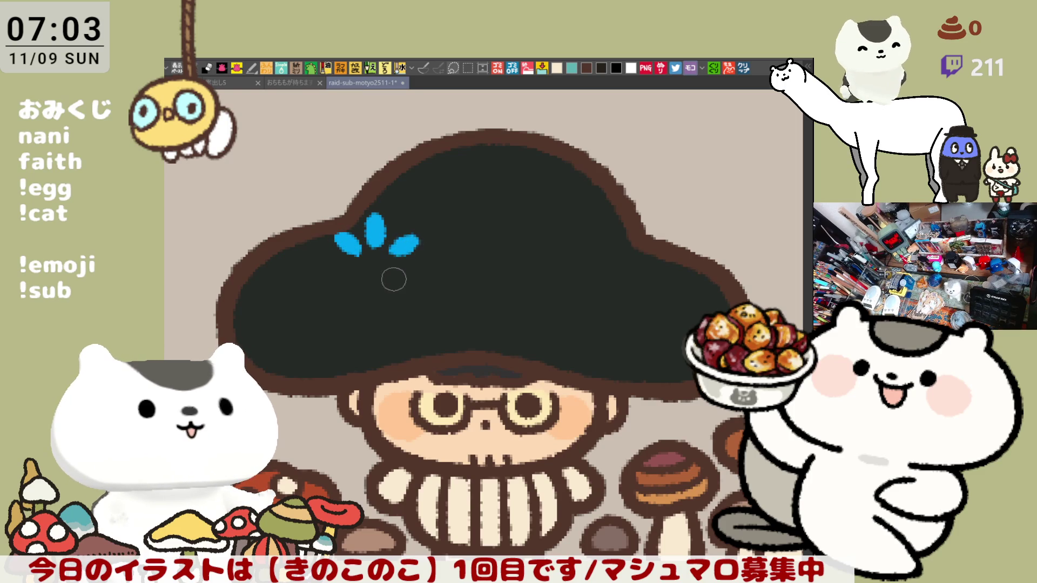
pyautogui.hotkey('ctrl', 'z')
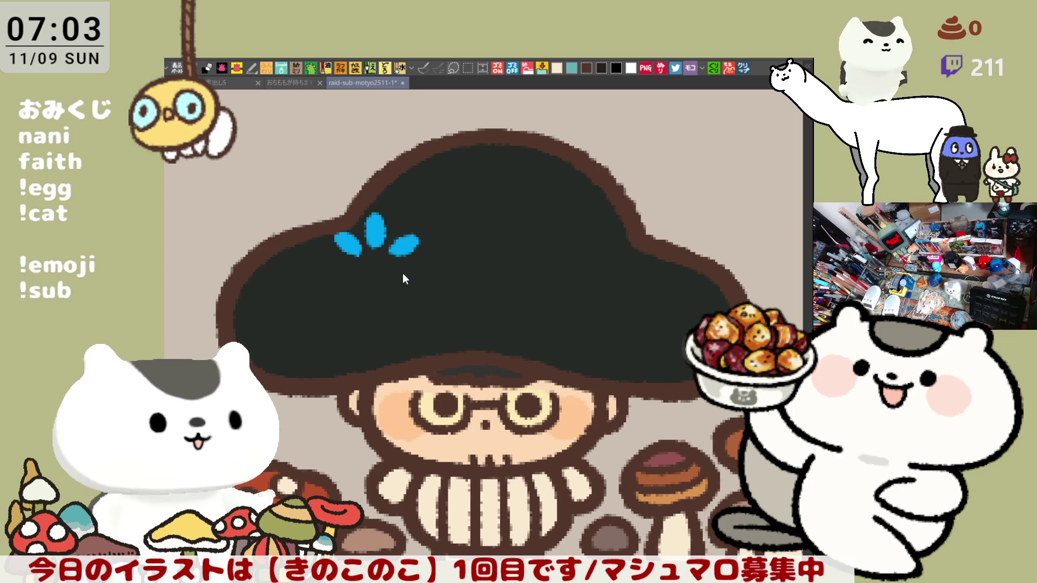
pyautogui.moveTo(409, 280); pyautogui.dragTo(391, 270)
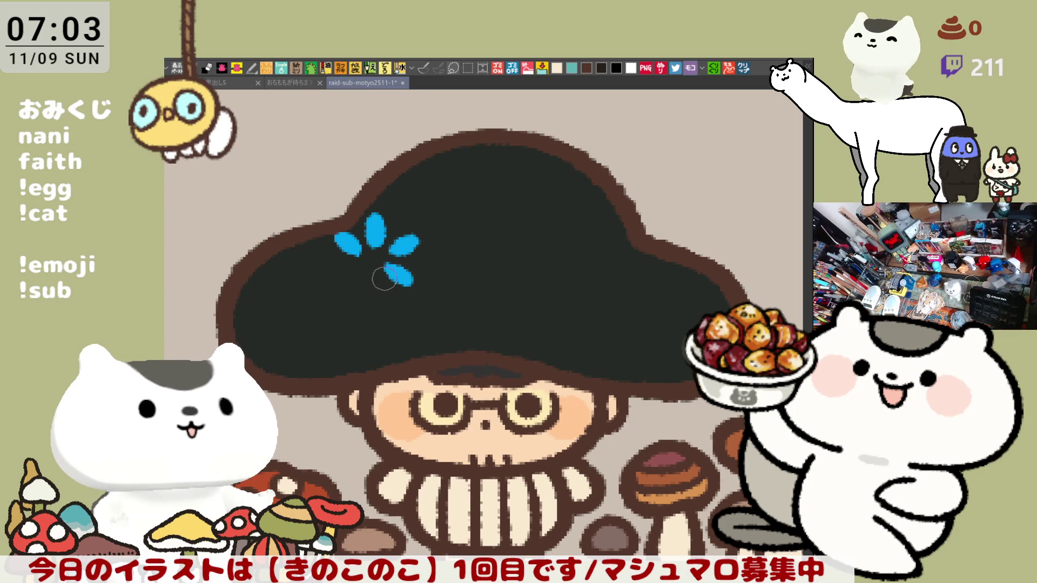
pyautogui.hotkey('ctrl', 'z')
pyautogui.hotkey('ctrl', 'z')
pyautogui.moveTo(393, 267); pyautogui.dragTo(397, 273)
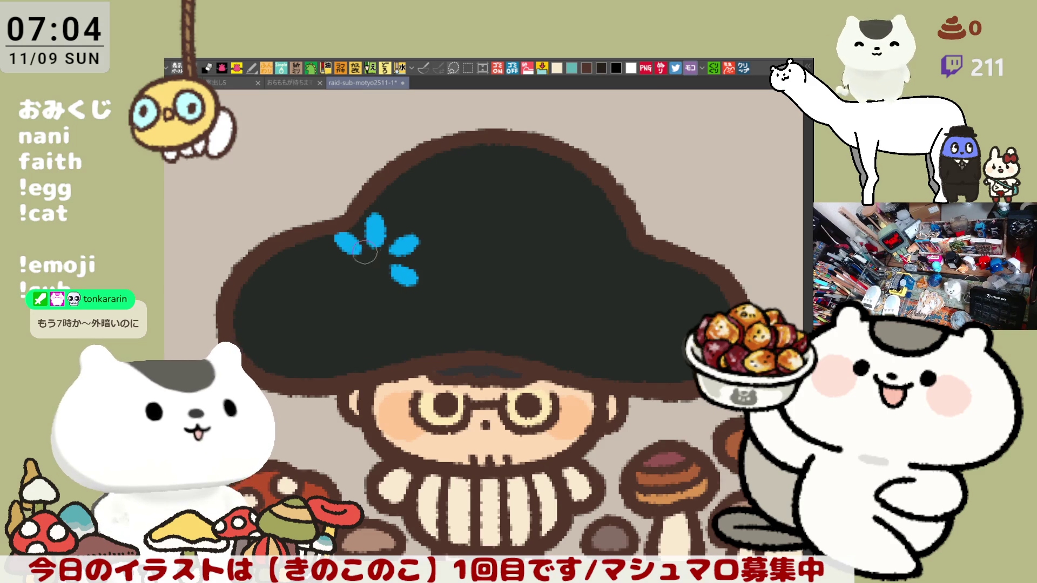
# Step: Paint the lower-left blue petal to complete the six-petal flower
pyautogui.moveTo(356, 262); pyautogui.dragTo(335, 265)
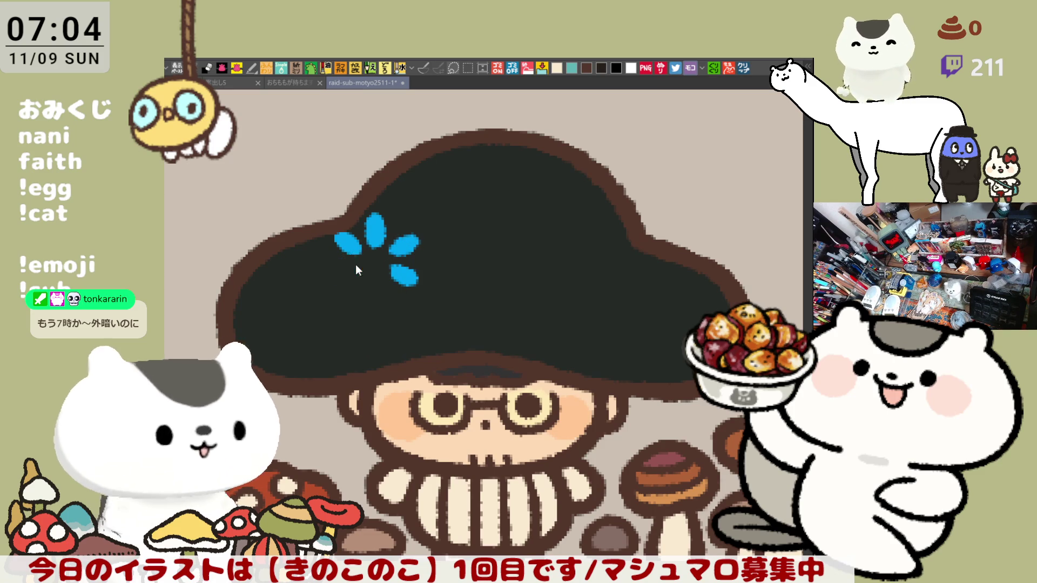
pyautogui.hotkey('ctrl', 'z')
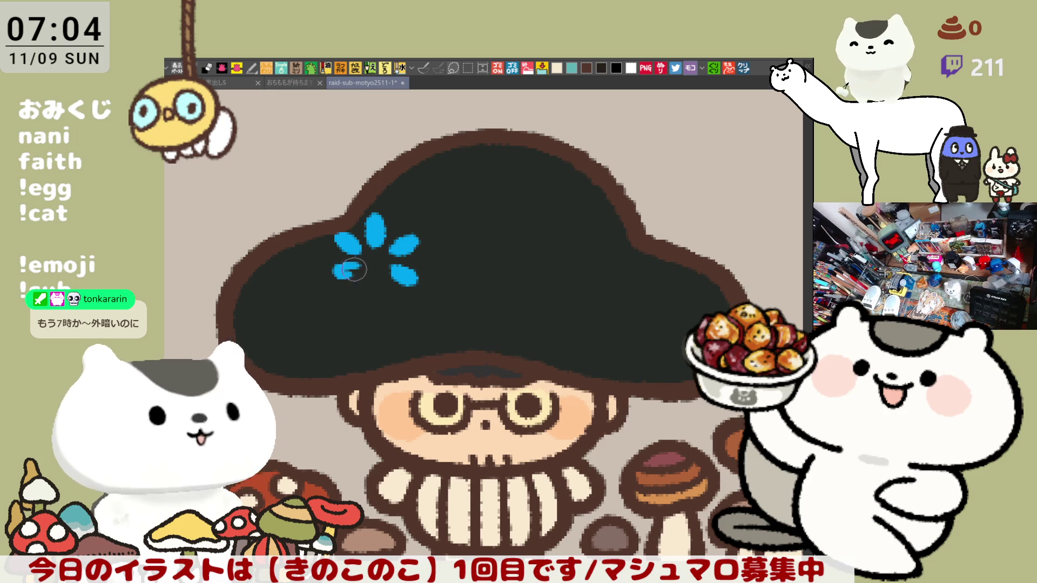
pyautogui.moveTo(357, 265)
pyautogui.mouseDown()
pyautogui.moveTo(338, 267)
pyautogui.moveTo(373, 290)
pyautogui.mouseUp()
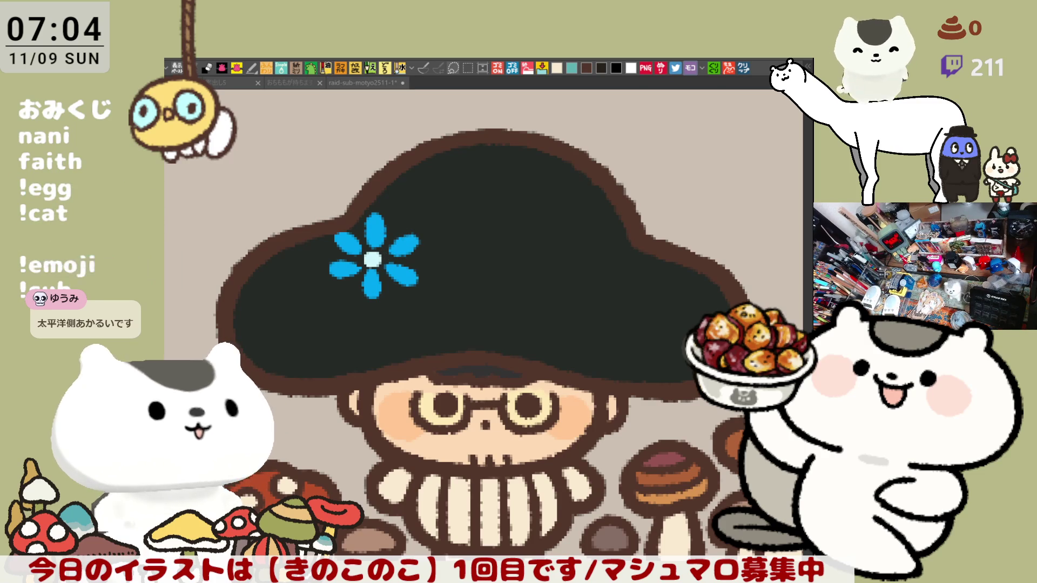
# Step: Paint a white flower with a green centre on the hat beside the blue one
pyautogui.moveTo(491, 282); pyautogui.dragTo(483, 283)
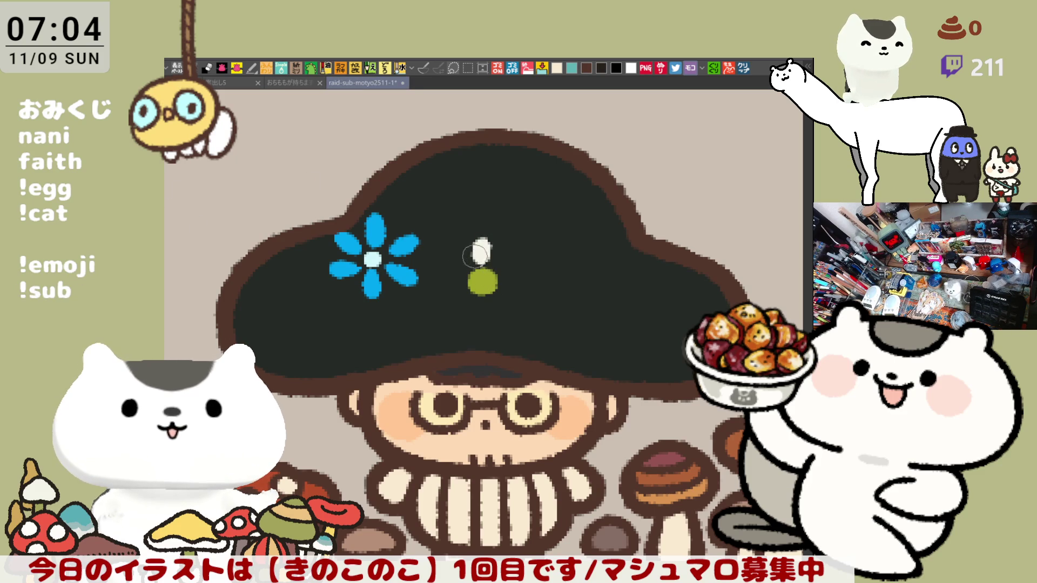
pyautogui.moveTo(456, 260)
pyautogui.mouseDown()
pyautogui.moveTo(468, 261)
pyautogui.moveTo(474, 296)
pyautogui.moveTo(461, 263)
pyautogui.moveTo(452, 290)
pyautogui.moveTo(464, 279)
pyautogui.moveTo(503, 298)
pyautogui.moveTo(496, 259)
pyautogui.mouseUp()
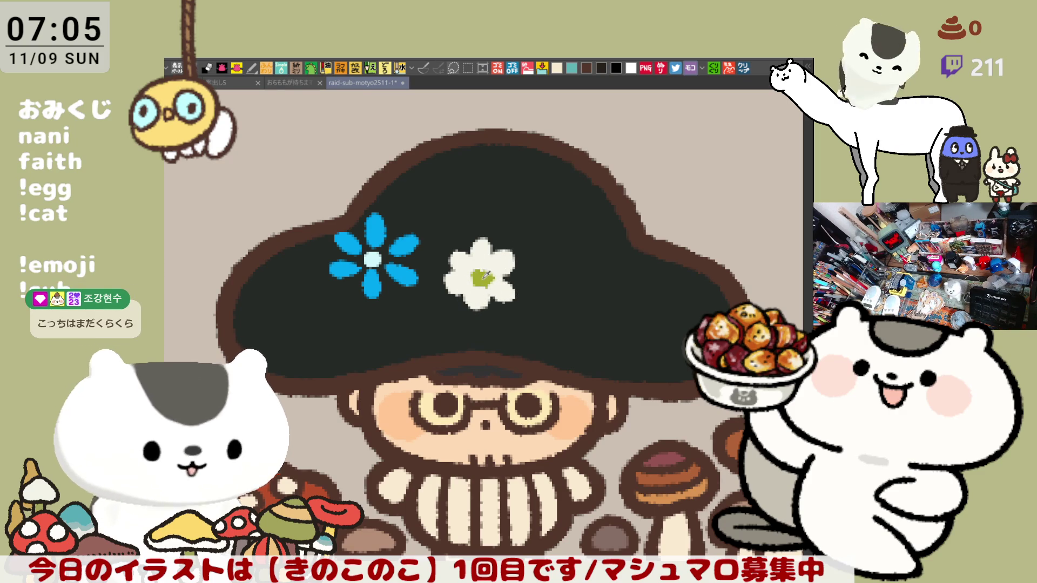
pyautogui.moveTo(496, 266); pyautogui.dragTo(498, 298)
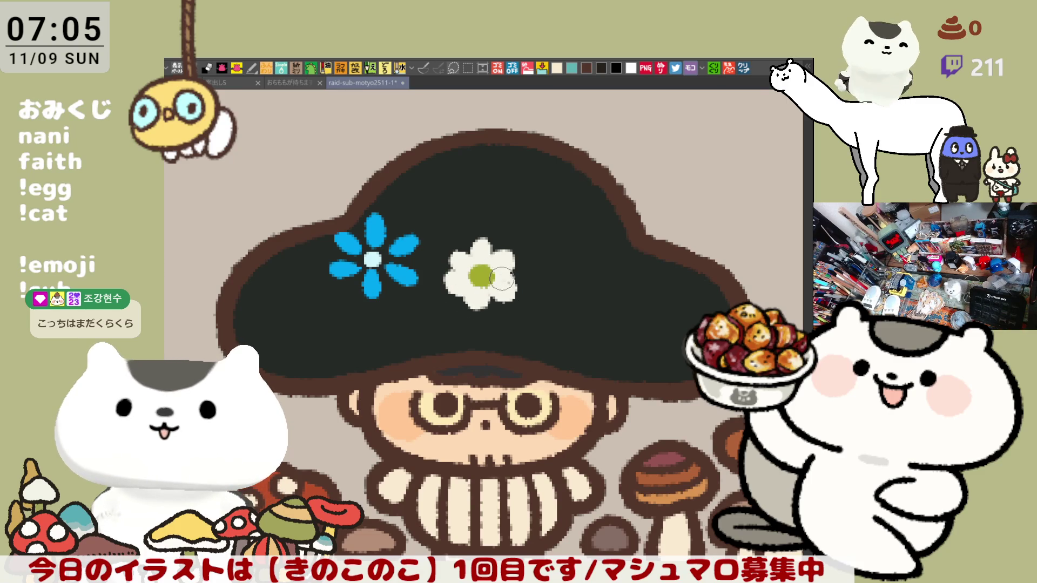
pyautogui.moveTo(475, 298); pyautogui.dragTo(489, 295)
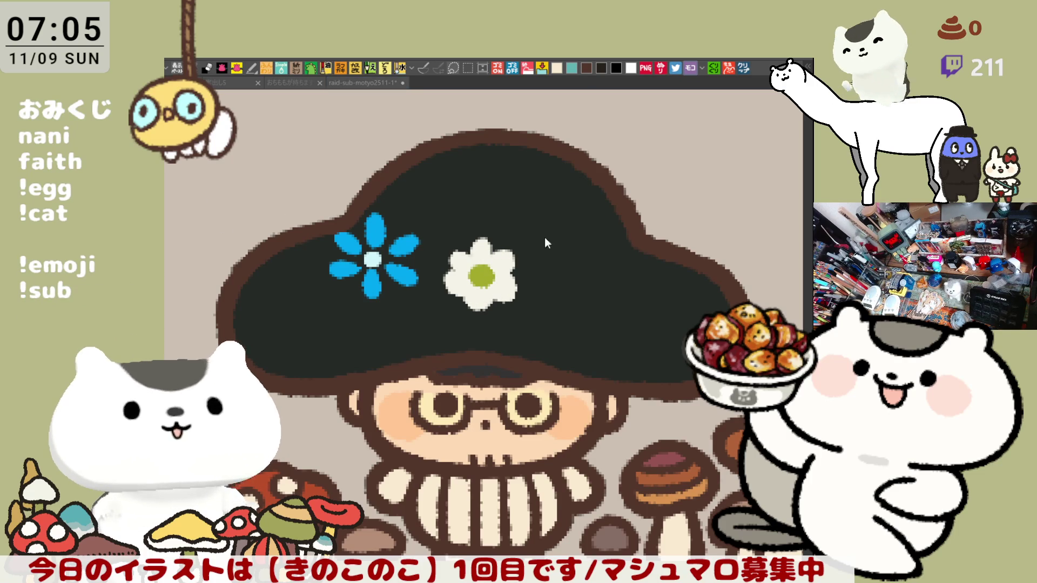
# Step: Paint a pink flower's petals higher on the hat, redoing one petal
pyautogui.click(449, 224)
pyautogui.moveTo(429, 172)
pyautogui.mouseDown()
pyautogui.moveTo(442, 199)
pyautogui.moveTo(468, 174)
pyautogui.moveTo(408, 202)
pyautogui.moveTo(438, 203)
pyautogui.moveTo(435, 213)
pyautogui.moveTo(478, 195)
pyautogui.moveTo(486, 202)
pyautogui.moveTo(482, 215)
pyautogui.moveTo(448, 202)
pyautogui.mouseUp()
pyautogui.hotkey('ctrl', 'z')
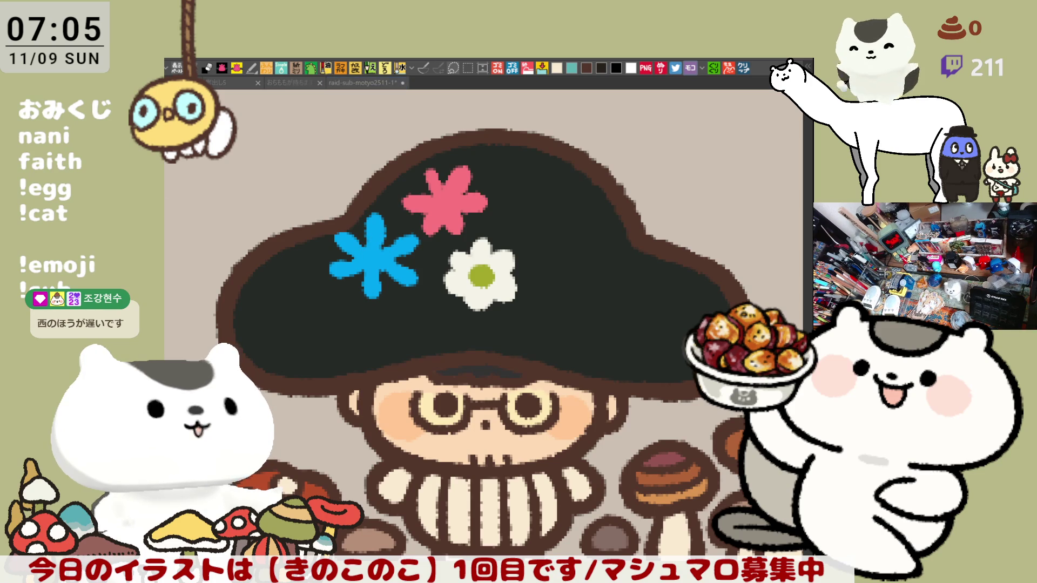
pyautogui.click(366, 249)
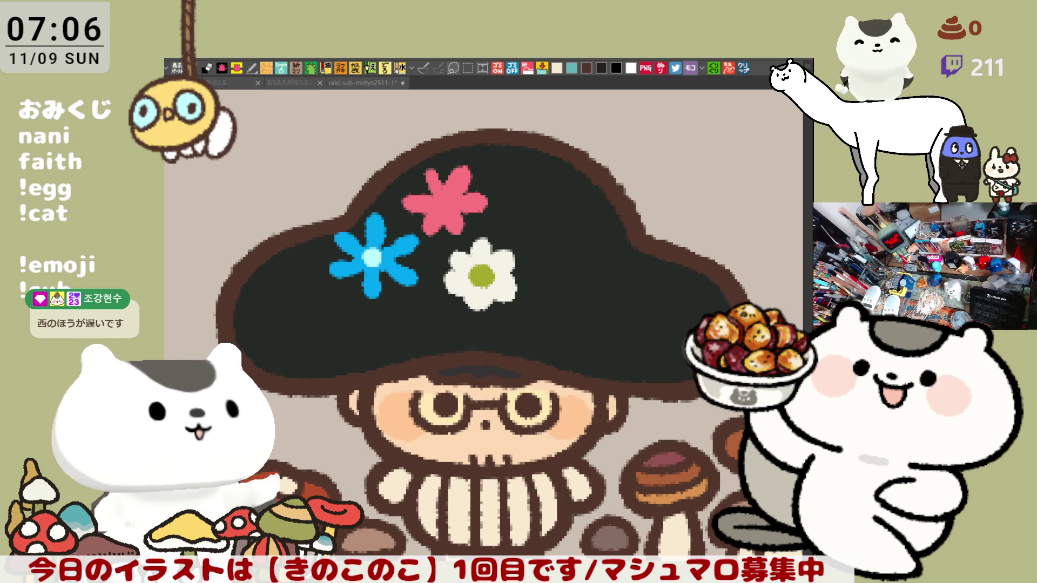
# Step: Dot a green centre into the pink flower to match the white flower's
pyautogui.click(442, 207)
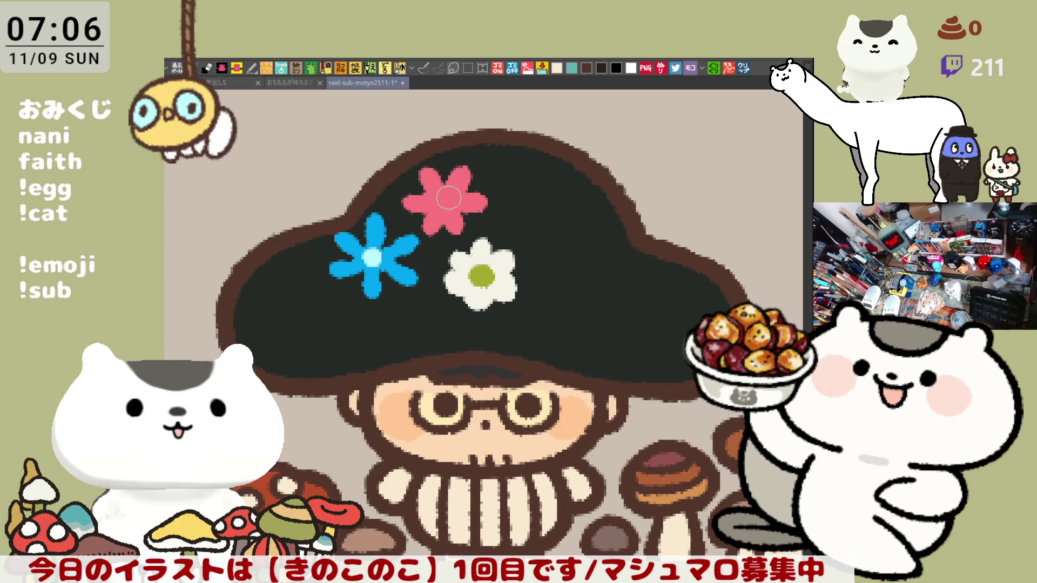
pyautogui.click(440, 198)
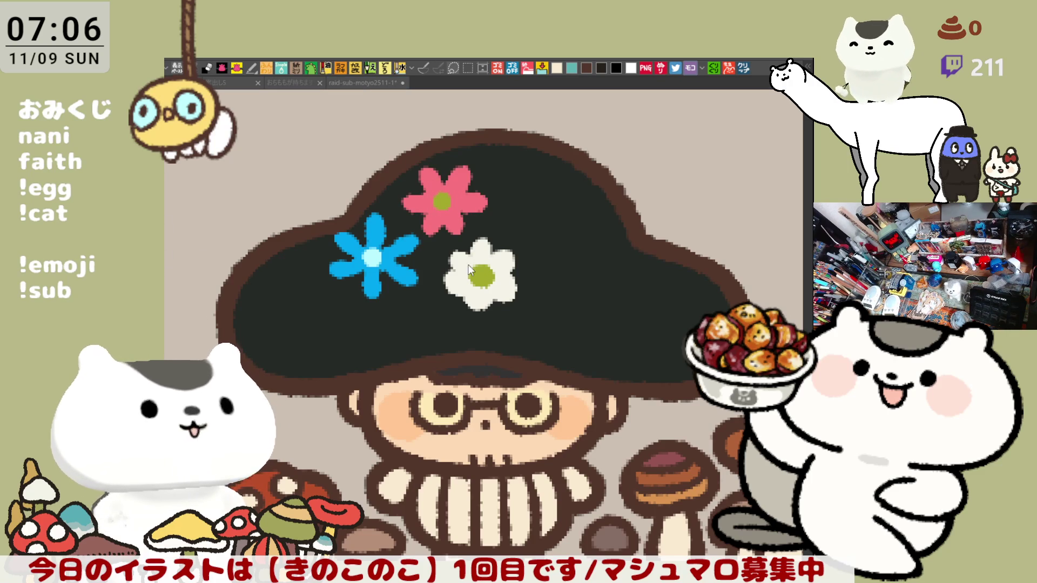
pyautogui.click(530, 287)
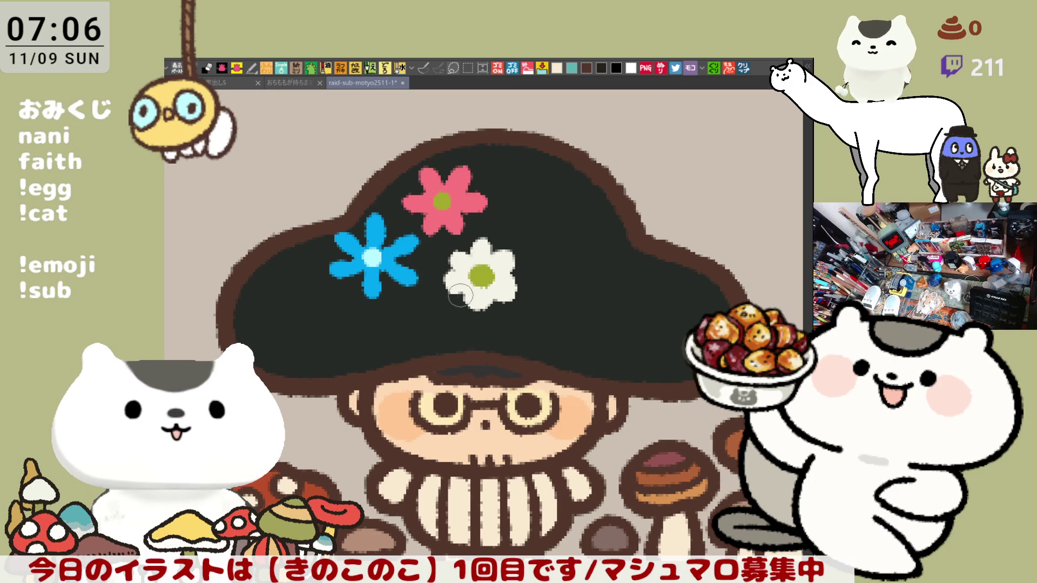